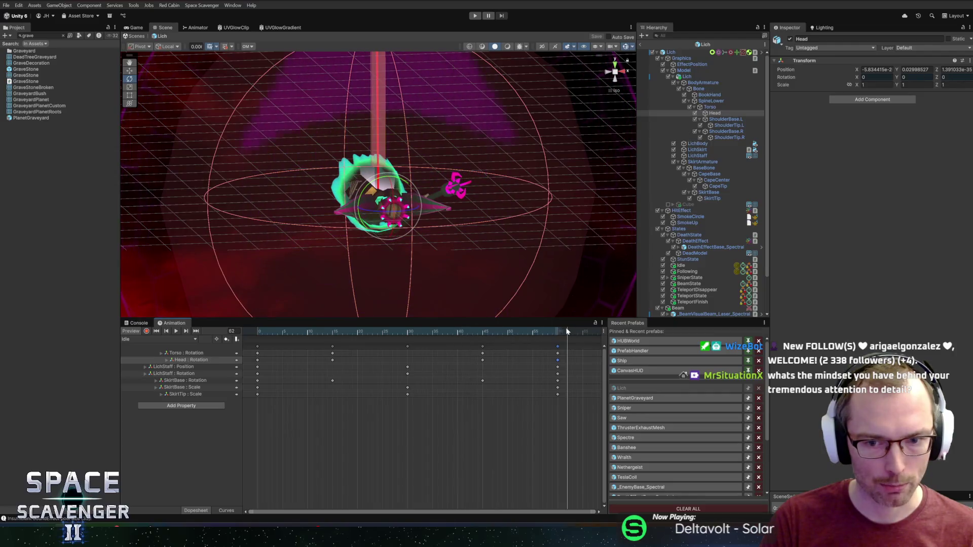
- Switch the Animation window to the Lich's Aiming clip
click(179, 342)
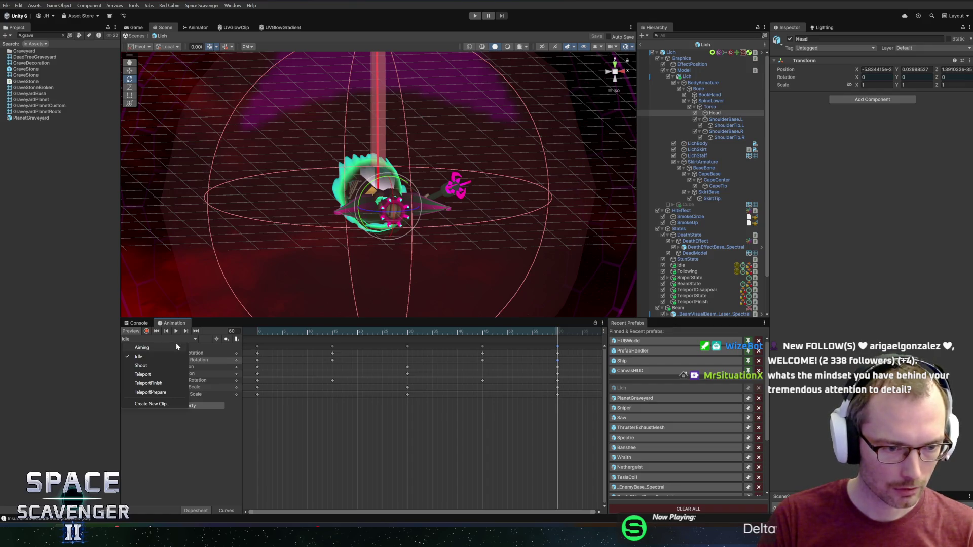
click(176, 347)
click(271, 332)
- Delete all Cube and Staff position and rotation keyframes so the Aiming clip is empty
scroll(down, 3)
drag(549, 376, 387, 343)
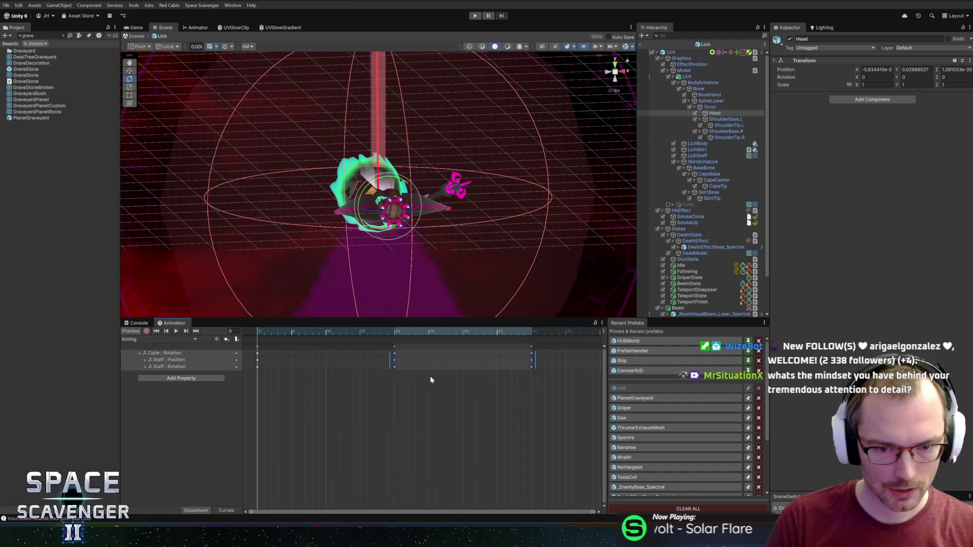
key(Delete)
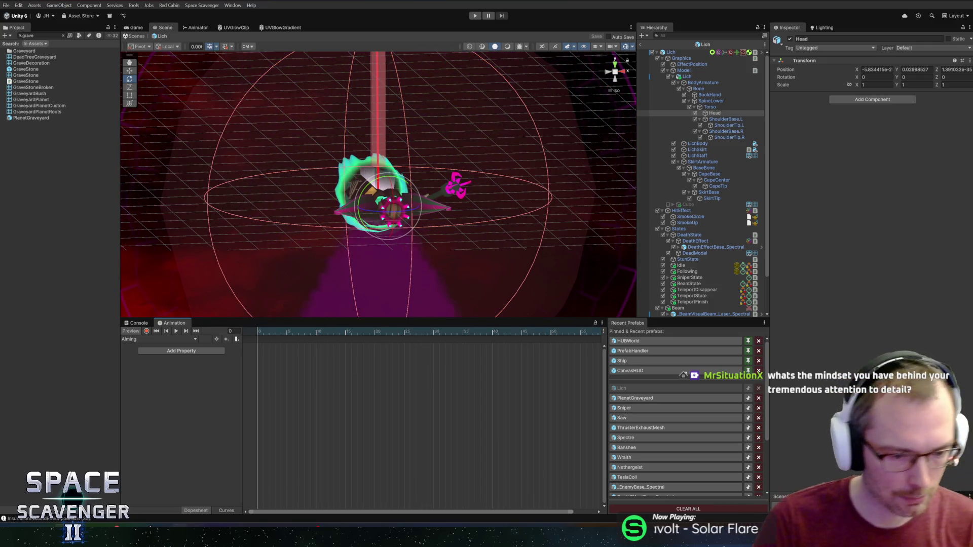
key(alt+Tab)
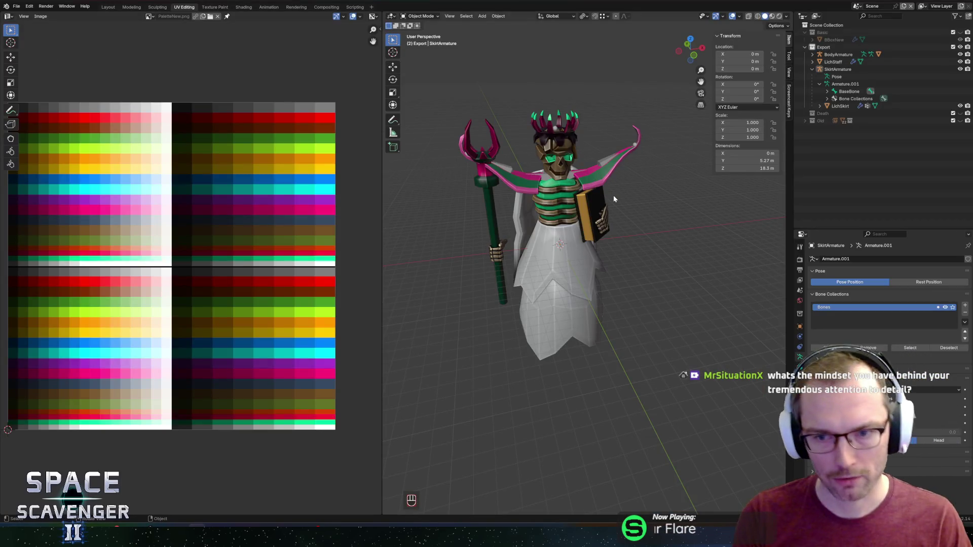
- In Blender, select LichBody and pick an edge loop on the chest rings in Edit Mode
scroll(up, 3)
click(491, 124)
key(Tab)
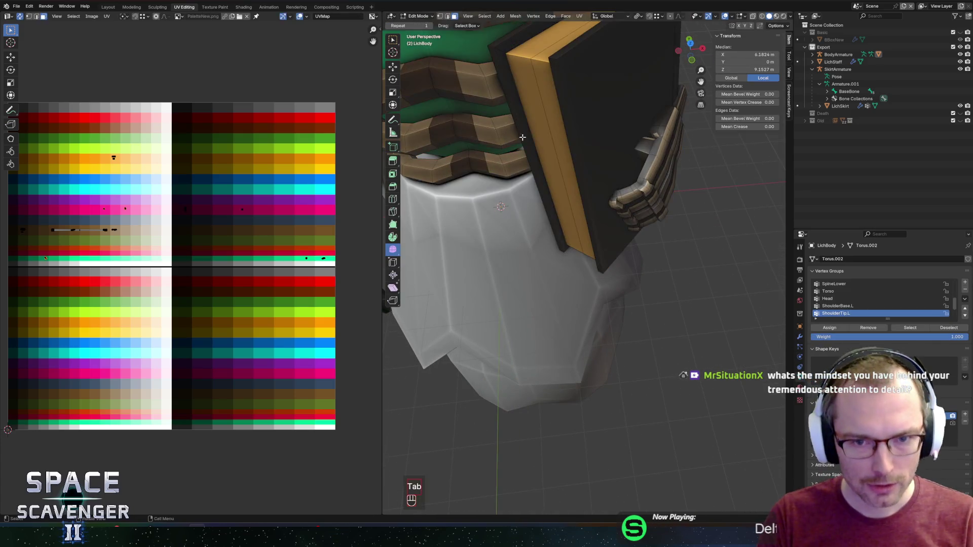
key(2)
click(560, 160)
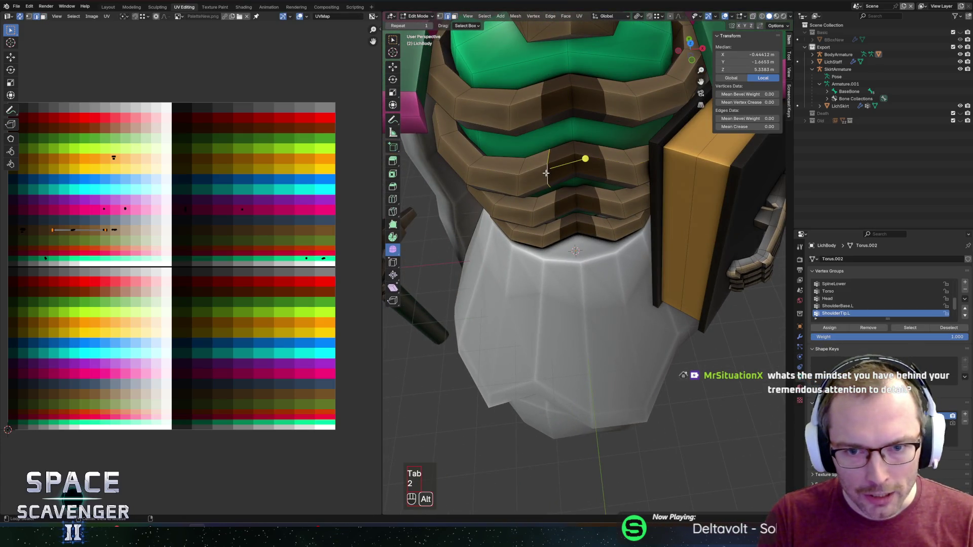
scroll(up, 3)
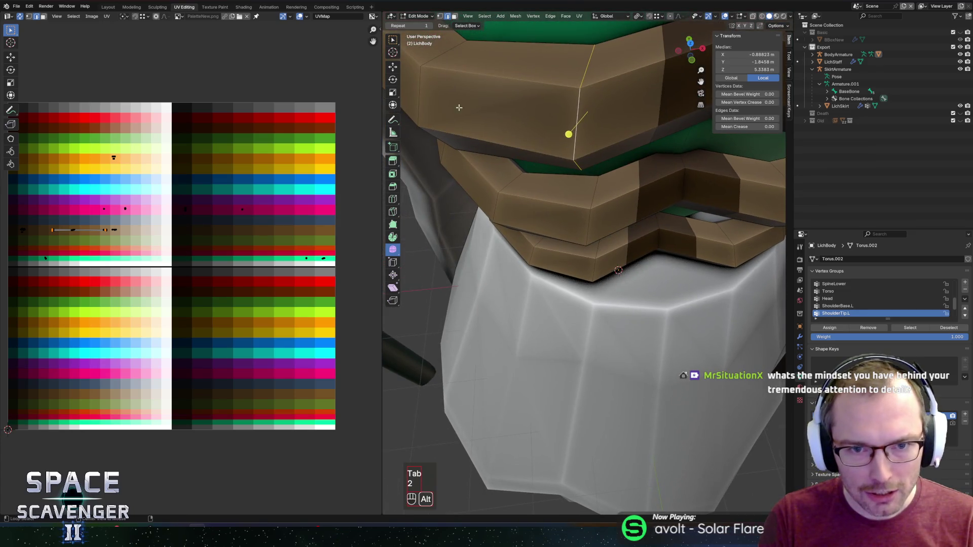
scroll(down, 3)
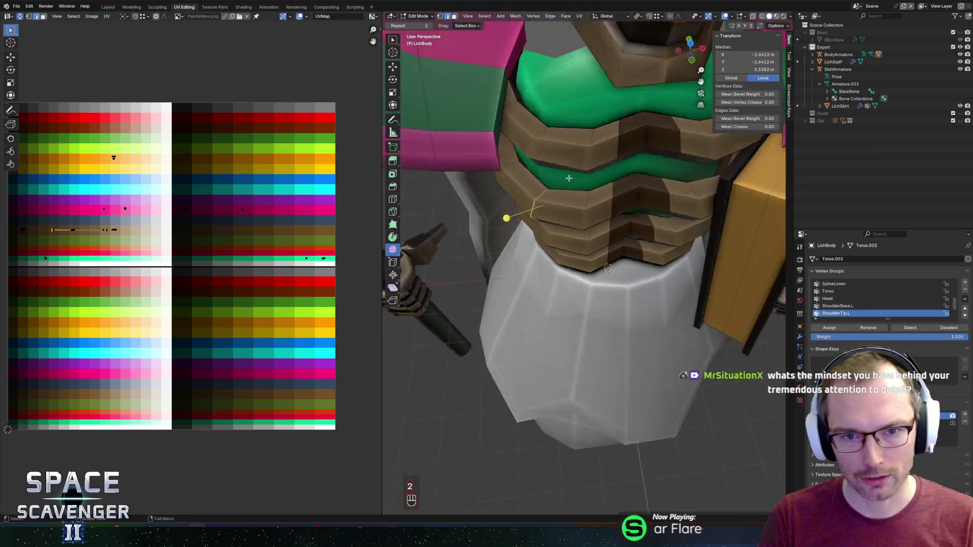
scroll(up, 3)
- Undo the edge-loop selection, return to Object Mode and go back to Unity
key(ctrl+z)
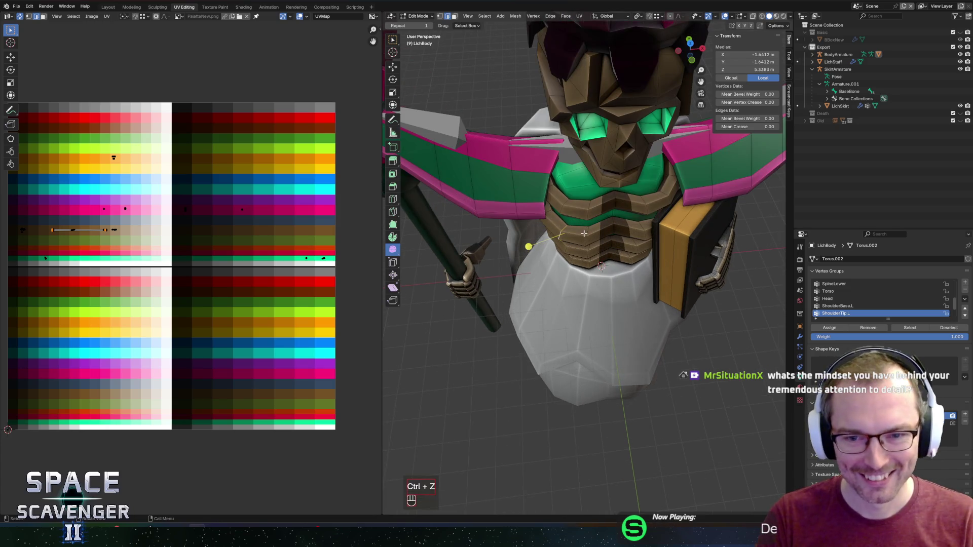
key(Tab)
scroll(down, 3)
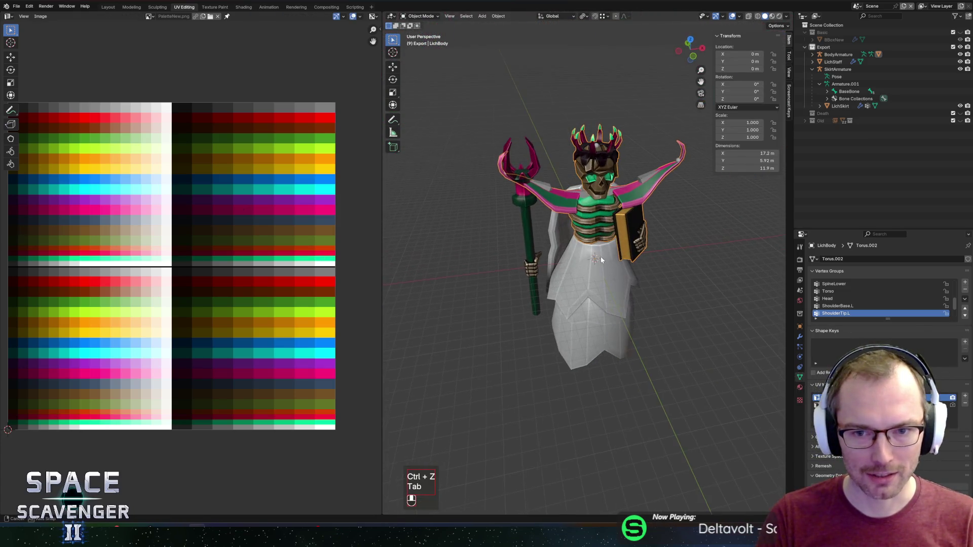
key(alt+Tab)
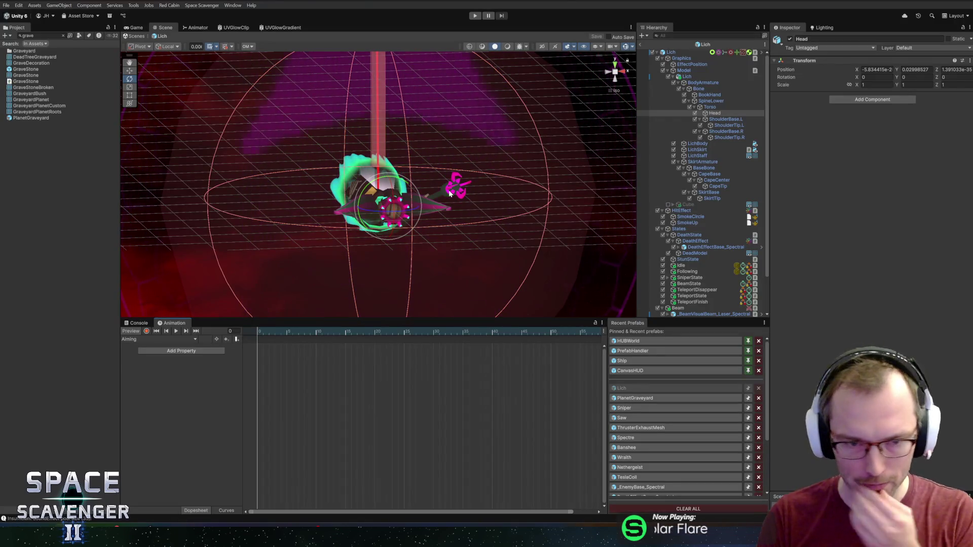
- Turn on keyframe recording for the Aiming clip and scrub to frame 28
drag(338, 246, 502, 183)
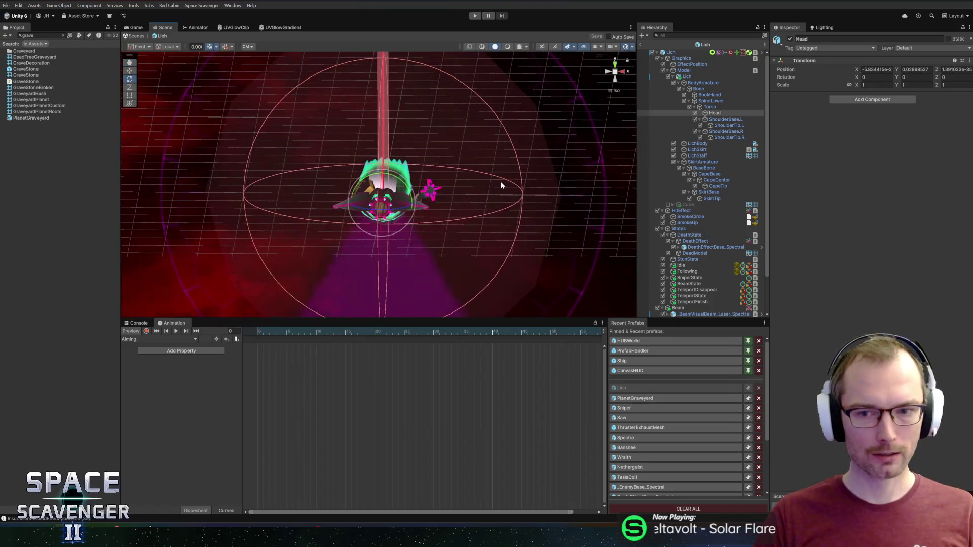
drag(564, 195, 475, 174)
click(145, 330)
drag(416, 326, 422, 330)
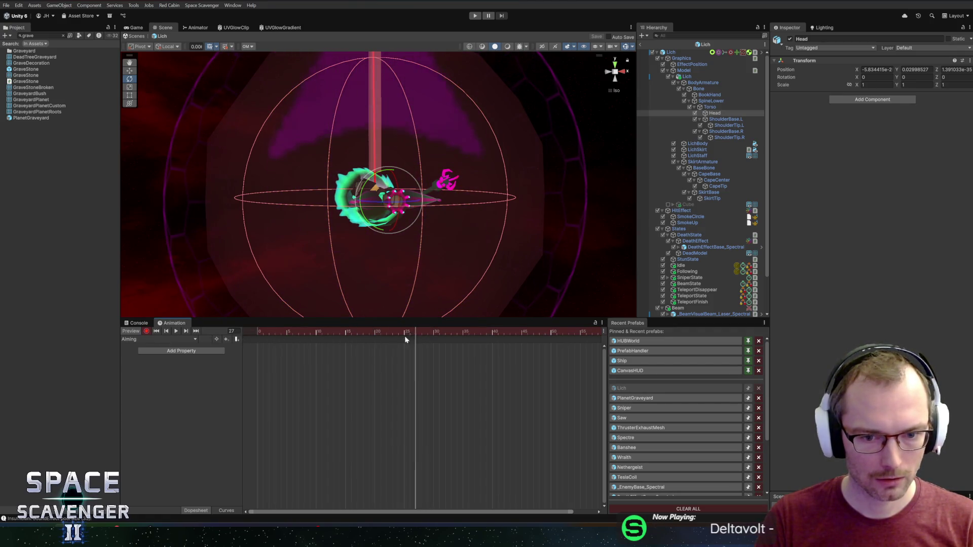
drag(571, 196, 471, 238)
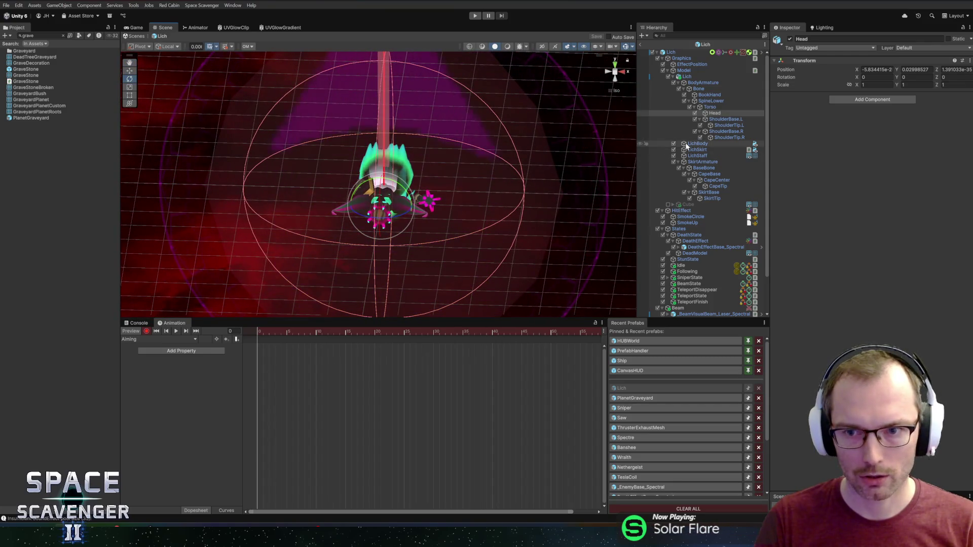
- Browse the Lich's bones (Torso, ShoulderBase.L, BookHand) in the Hierarchy and select LichStaff
click(713, 109)
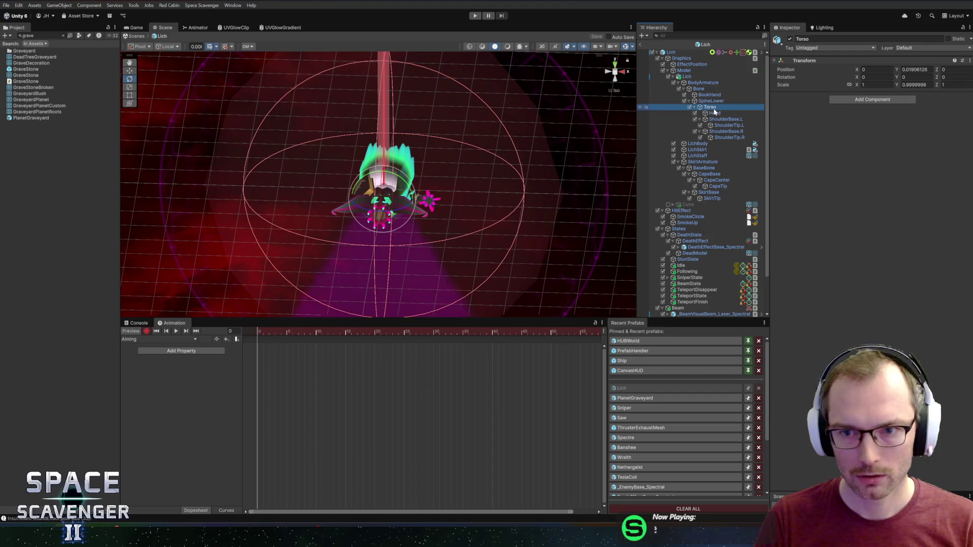
click(722, 119)
key(Left)
key(Down)
key(Left)
key(Up)
click(717, 108)
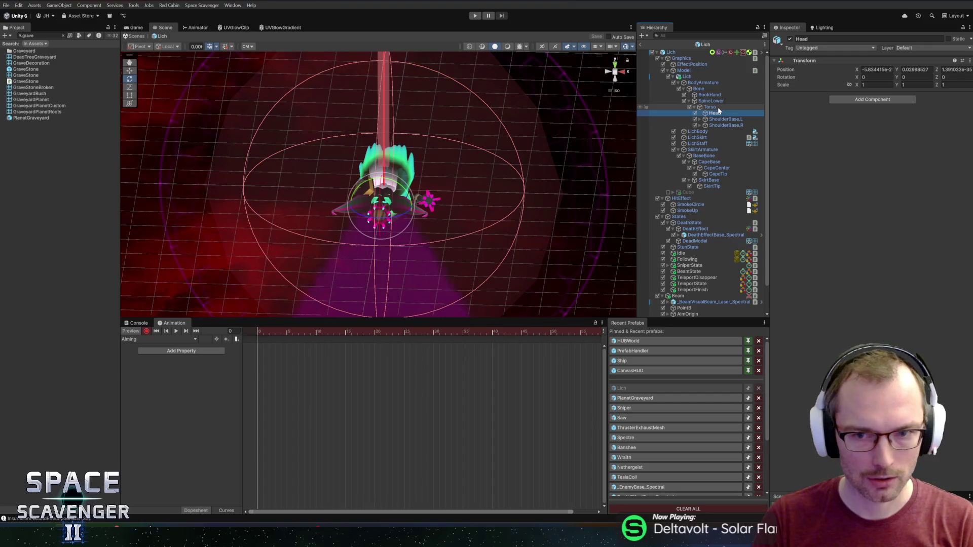
key(Up)
key(Up)
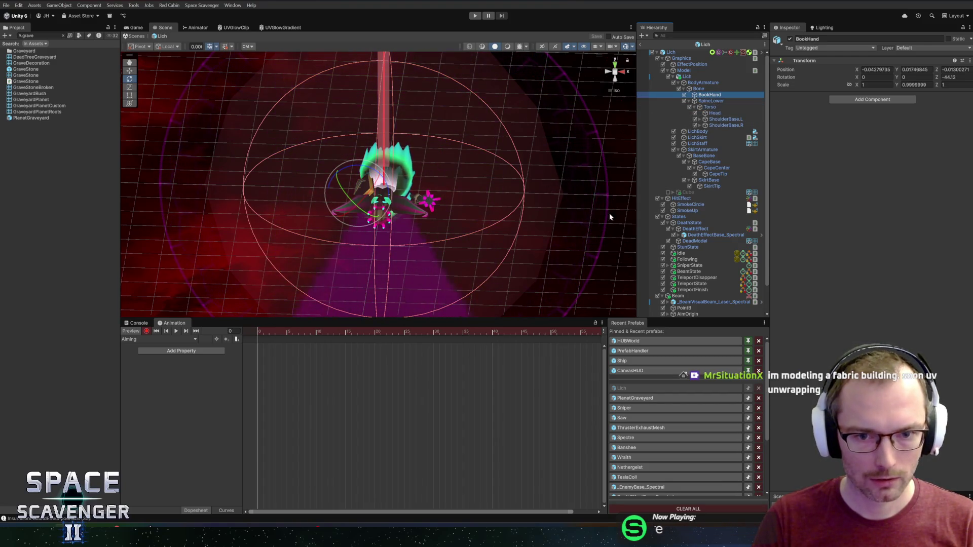
click(709, 144)
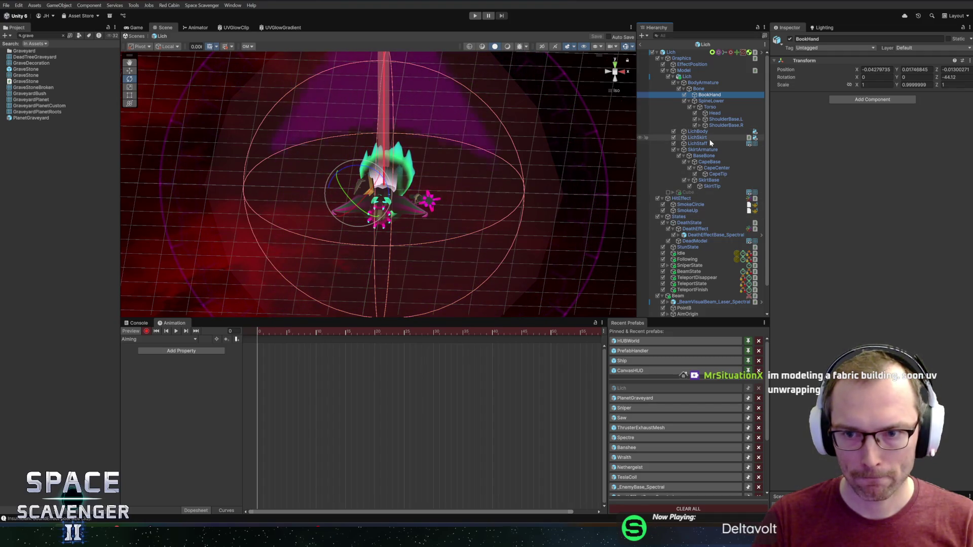
- Rotate the staff and move it toward the Lich's hand, recording Rotation and Position keys
click(251, 342)
drag(426, 225, 447, 151)
key(w)
drag(415, 200, 387, 168)
- Refine the staff pose to a rotation of about 84.7, 249.2, 248.7
key(e)
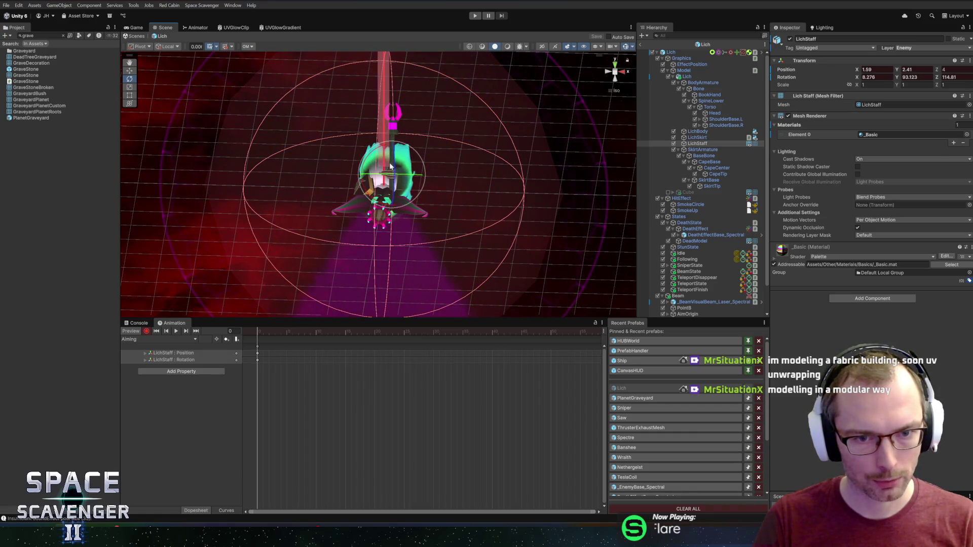
scroll(up, 3)
key(w)
drag(398, 186, 405, 168)
key(e)
drag(415, 134, 418, 122)
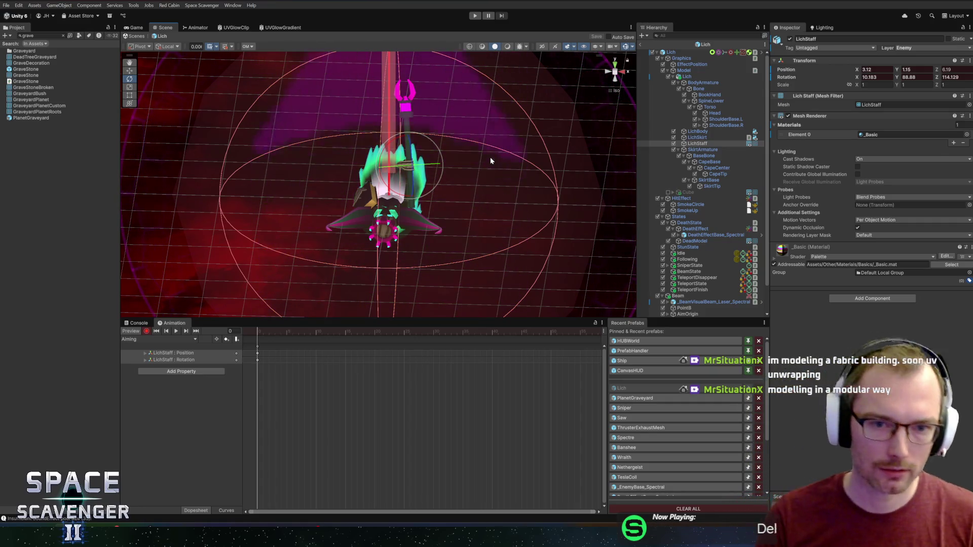
drag(350, 175, 402, 172)
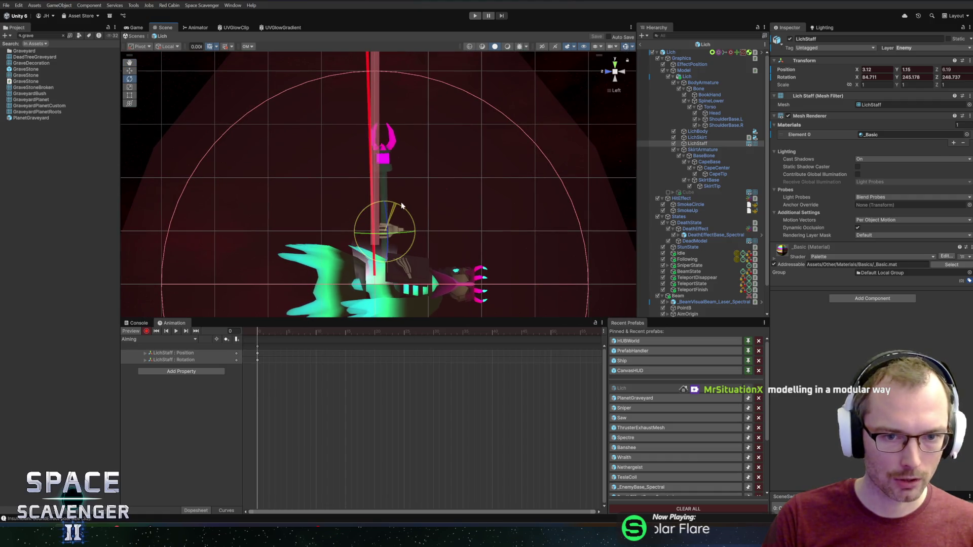
- Rotate LichStaff in line with the beam: rotation 84.97, 254.72, 258.24, position 3.01, 0.79, 7.63
drag(404, 206, 397, 200)
key(w)
click(353, 236)
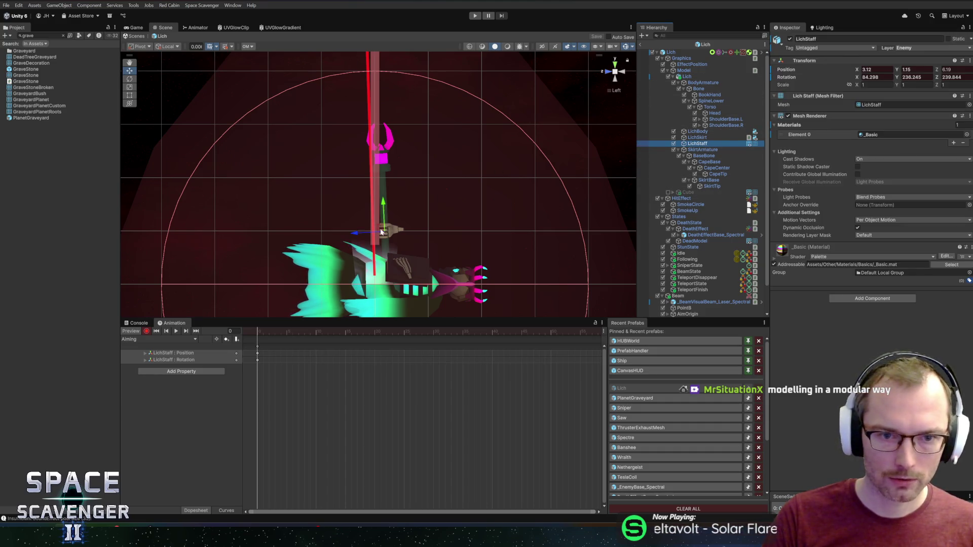
key(e)
drag(391, 190, 394, 192)
key(w)
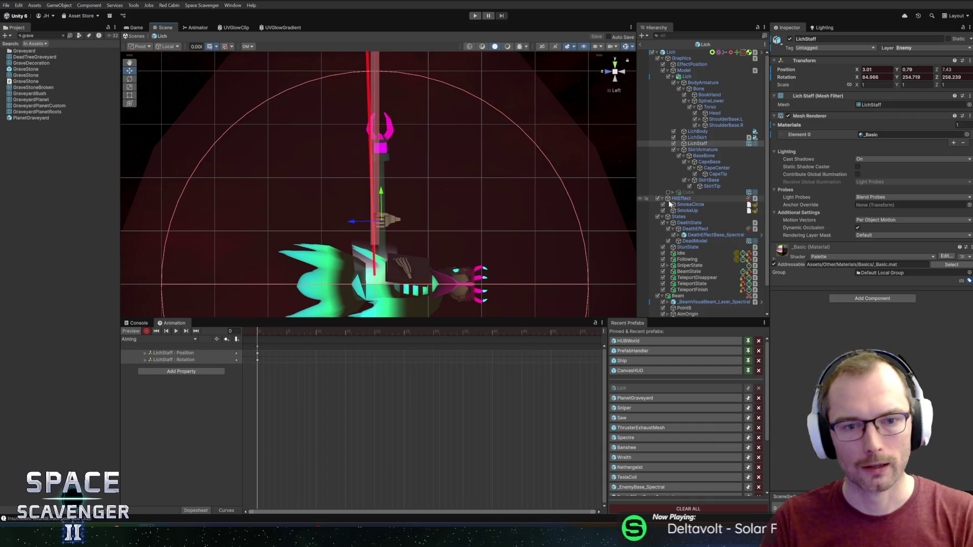
drag(516, 240, 467, 276)
drag(434, 319, 406, 264)
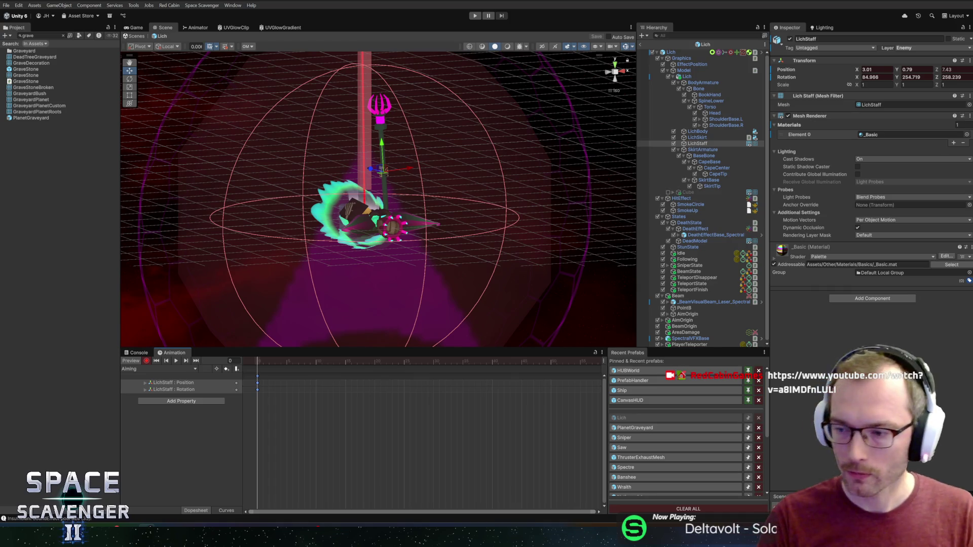
- Key a tilted middle staff pose around frame 30
drag(500, 162, 414, 130)
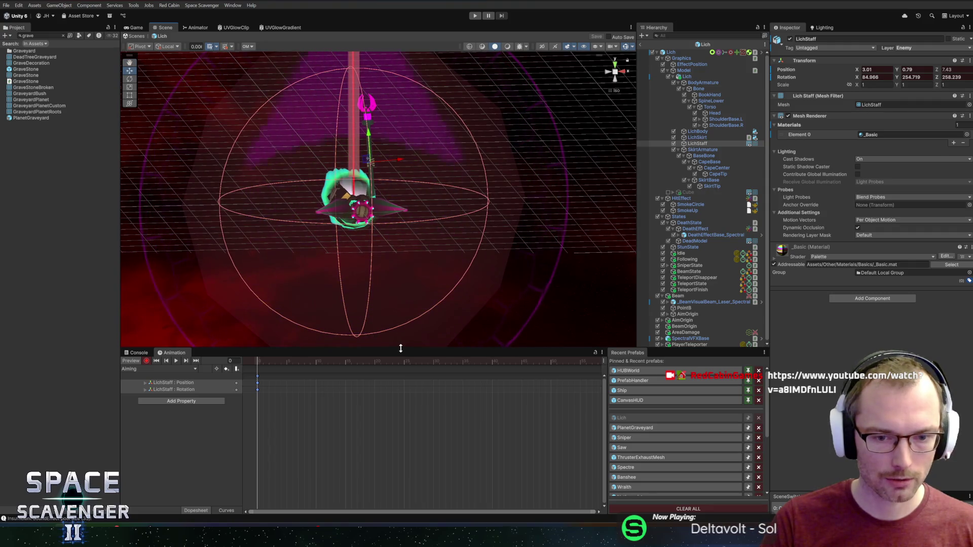
drag(403, 348, 403, 352)
drag(265, 364, 586, 369)
drag(583, 369, 433, 380)
key(k)
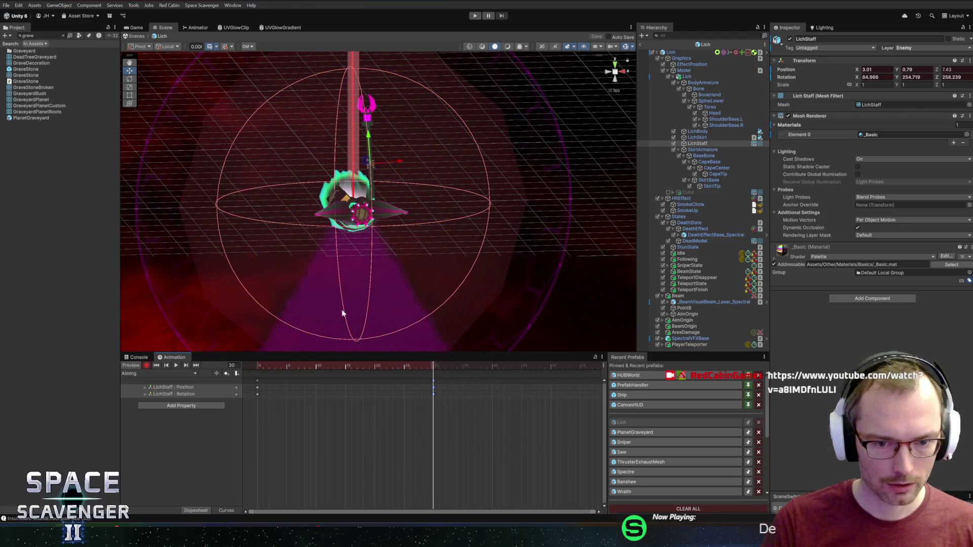
drag(299, 371, 430, 369)
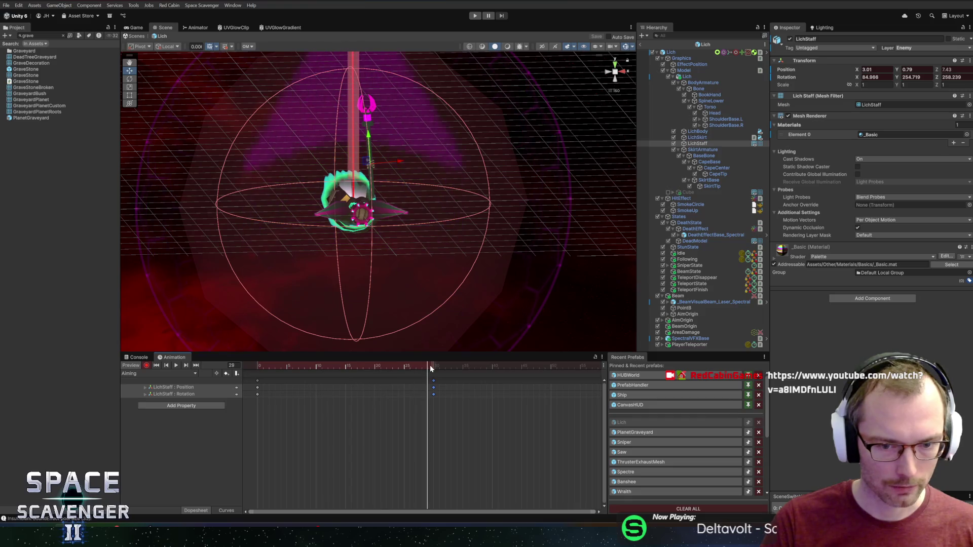
key(e)
drag(368, 173, 369, 143)
key(w)
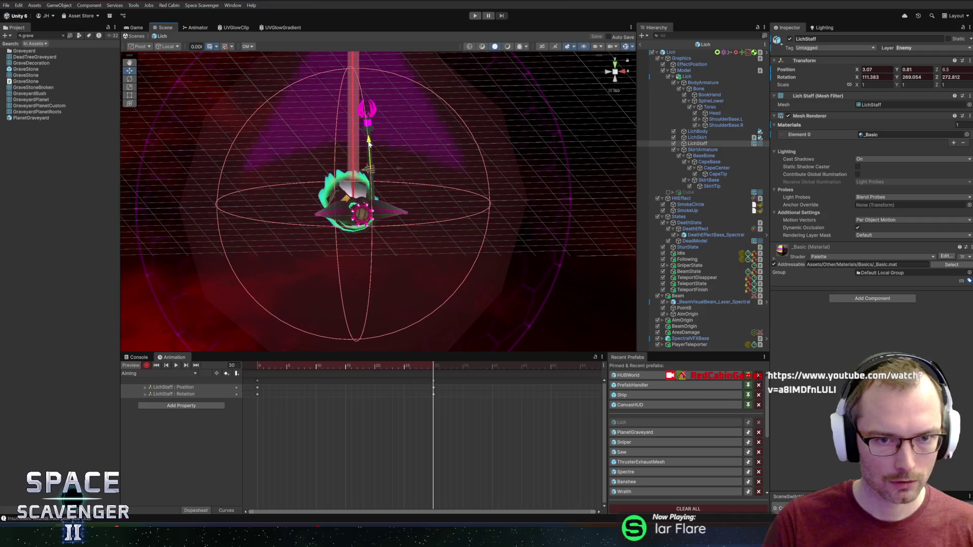
- Copy the frame 0 staff keys and paste them at frame 40
drag(319, 377, 243, 400)
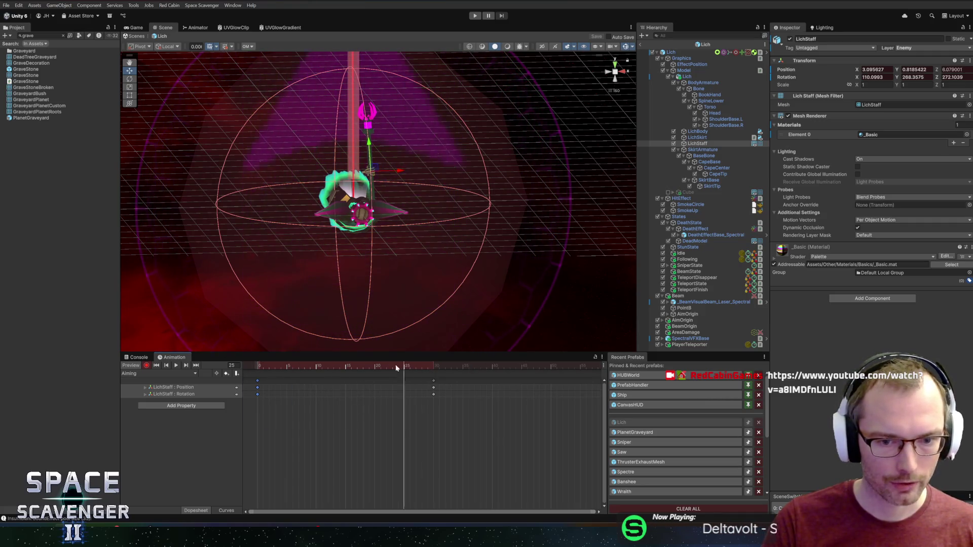
key(ctrl+c)
click(492, 365)
key(ctrl+v)
- Move the middle keys from frame 30 to frame 20 and review the loop
drag(433, 388, 375, 387)
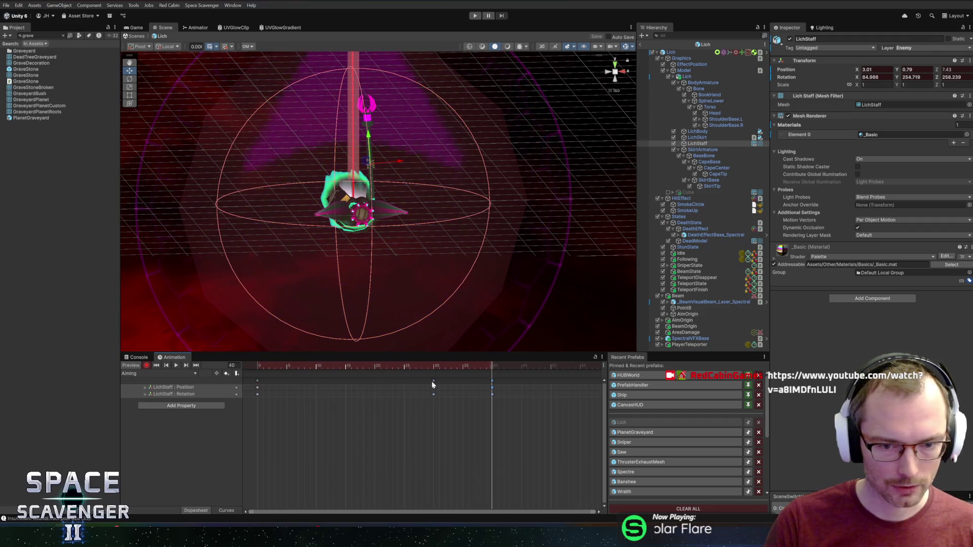
key(comma)
key(comma)
key(comma)
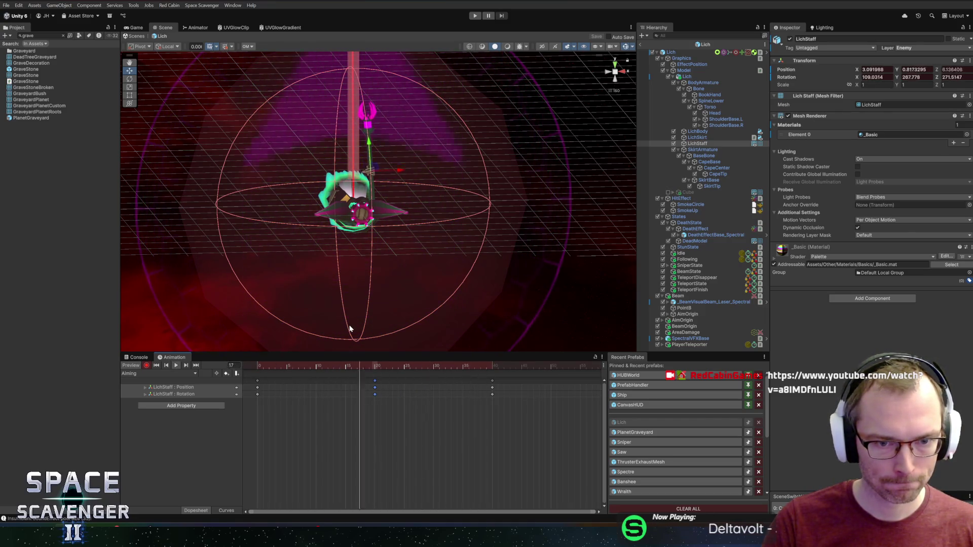
click(380, 366)
click(258, 366)
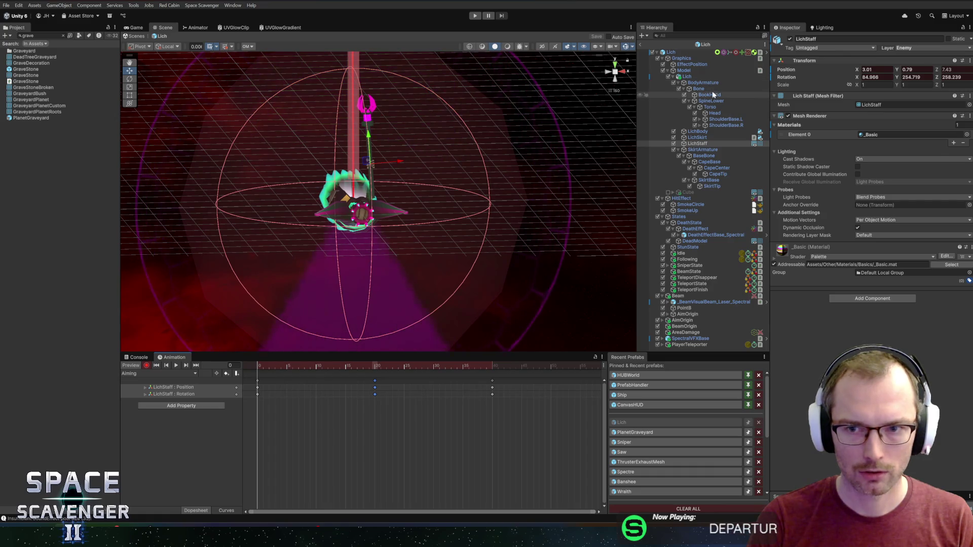
- Key a BodyArmature rotation and remove the LichSkirt rotation keys
click(703, 83)
key(e)
drag(333, 188, 284, 213)
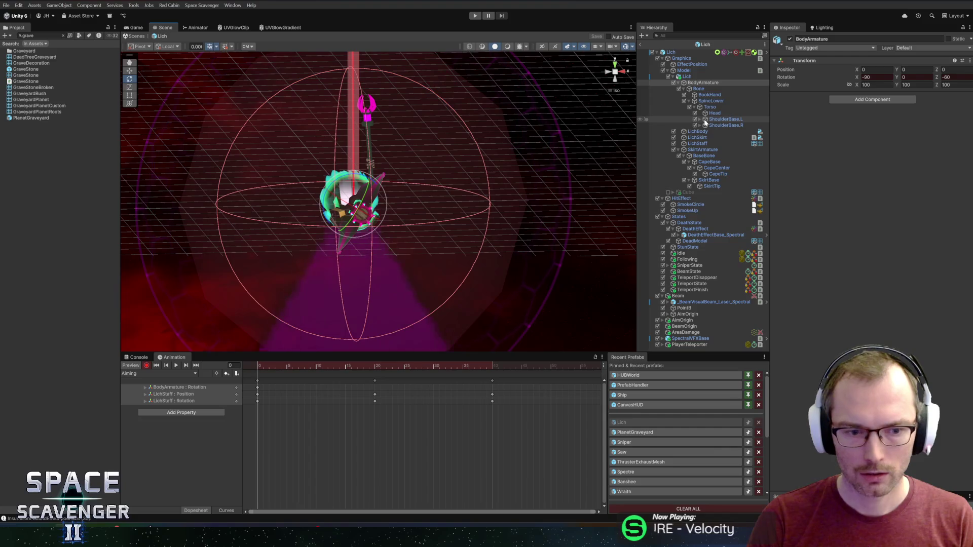
click(703, 138)
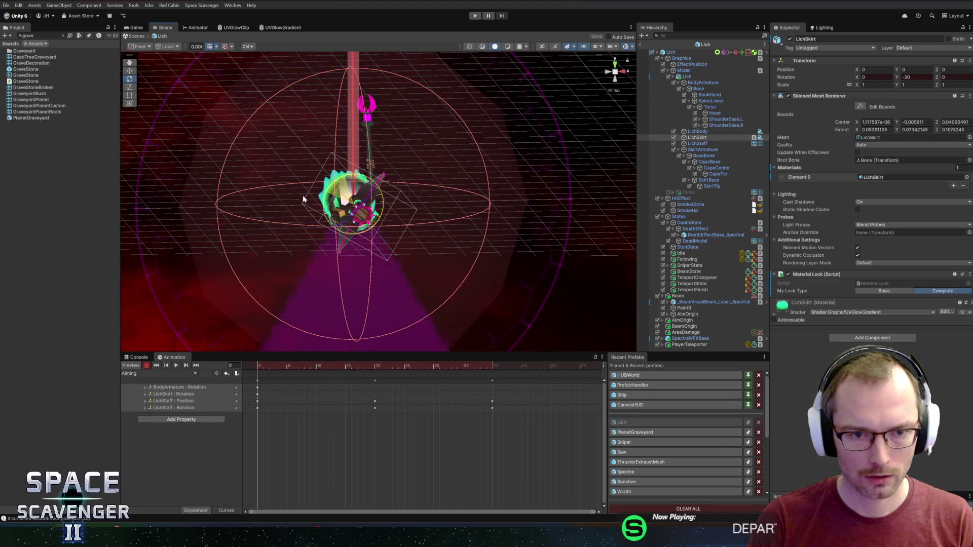
key(ctrl+z)
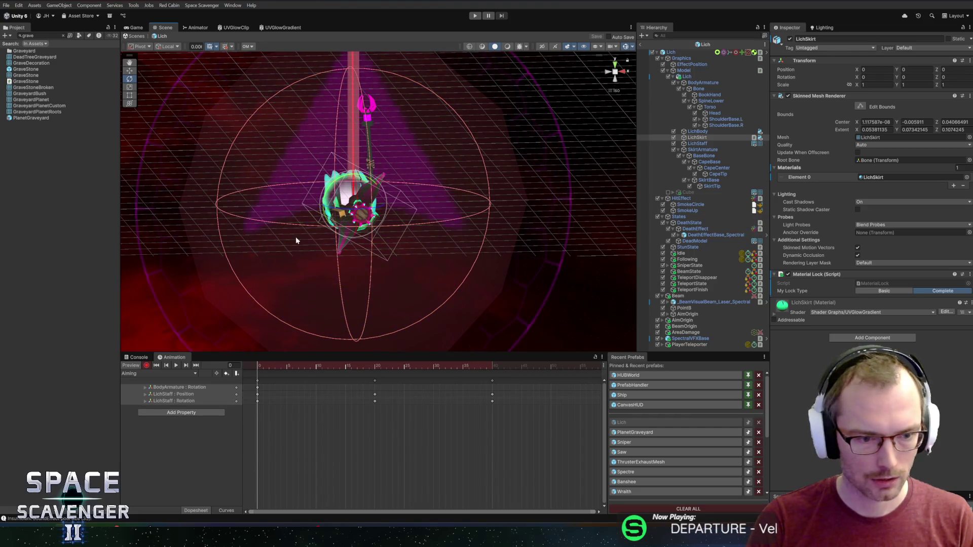
- Key BaseBone's X rotation at -15 and preview the Aiming frames
click(703, 150)
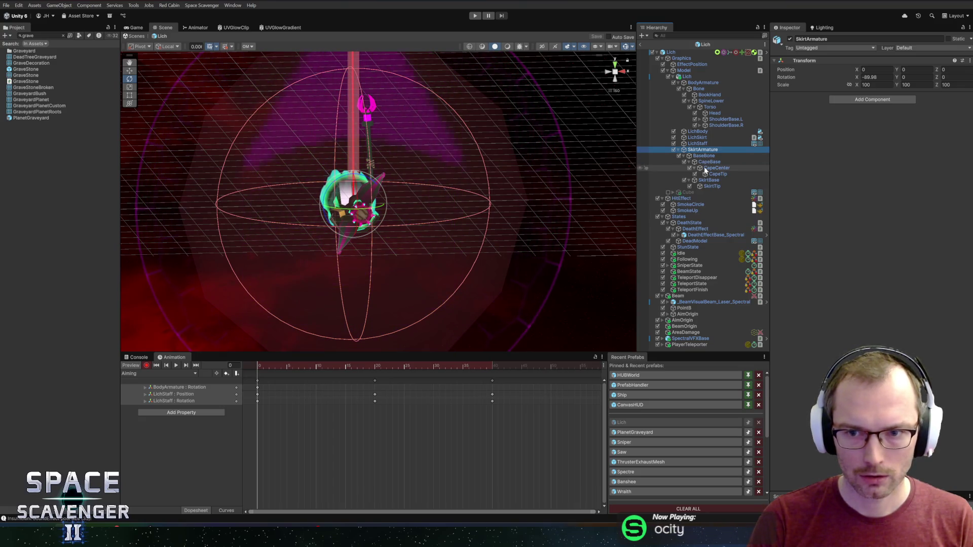
click(703, 156)
drag(349, 200, 294, 197)
key(ctrl+z)
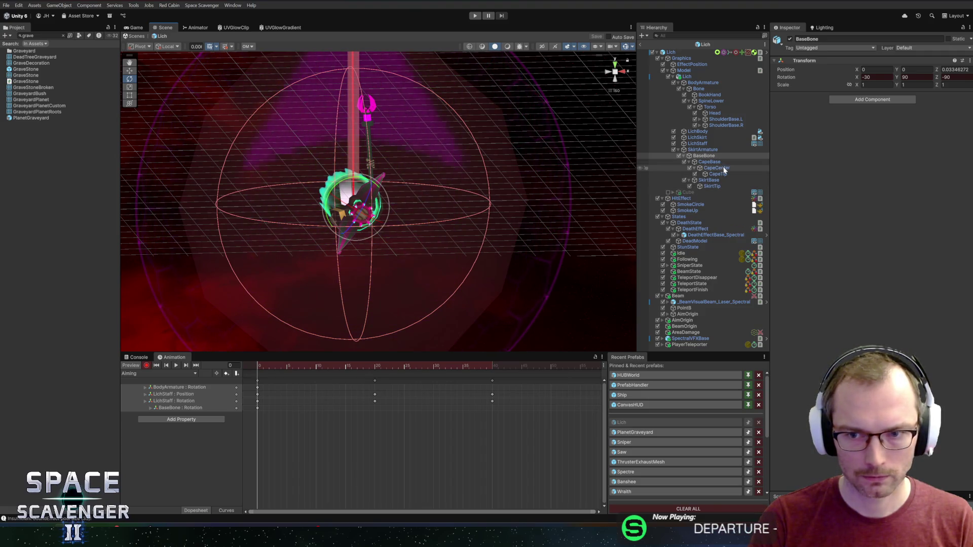
drag(275, 366, 253, 366)
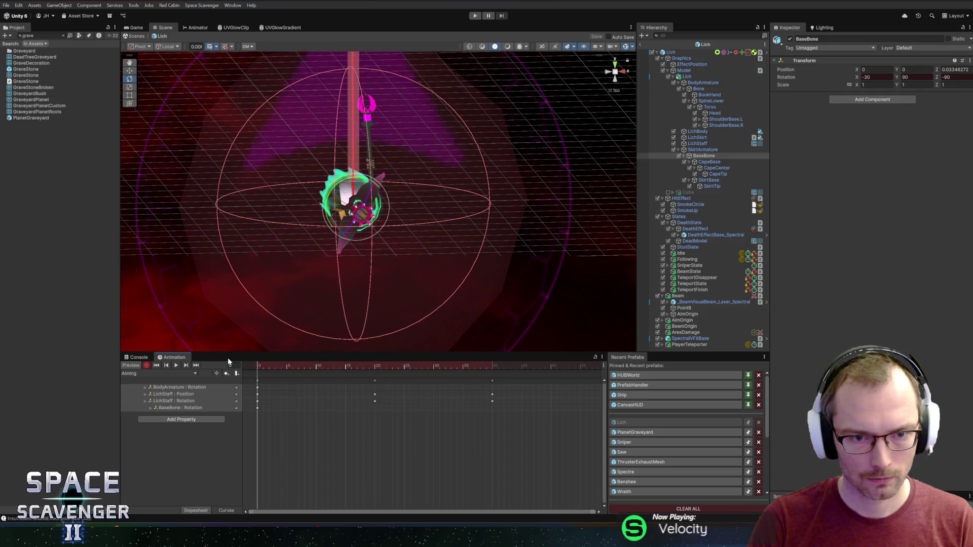
- Repose LichStaff from the back view by tilting it and moving it down and left
click(698, 143)
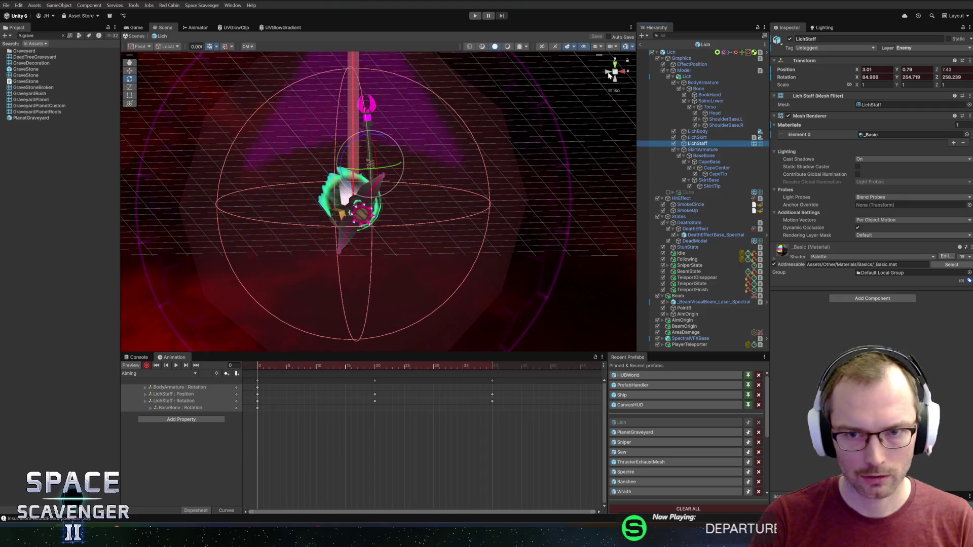
click(609, 75)
drag(357, 144, 361, 140)
key(w)
drag(372, 165, 427, 194)
key(e)
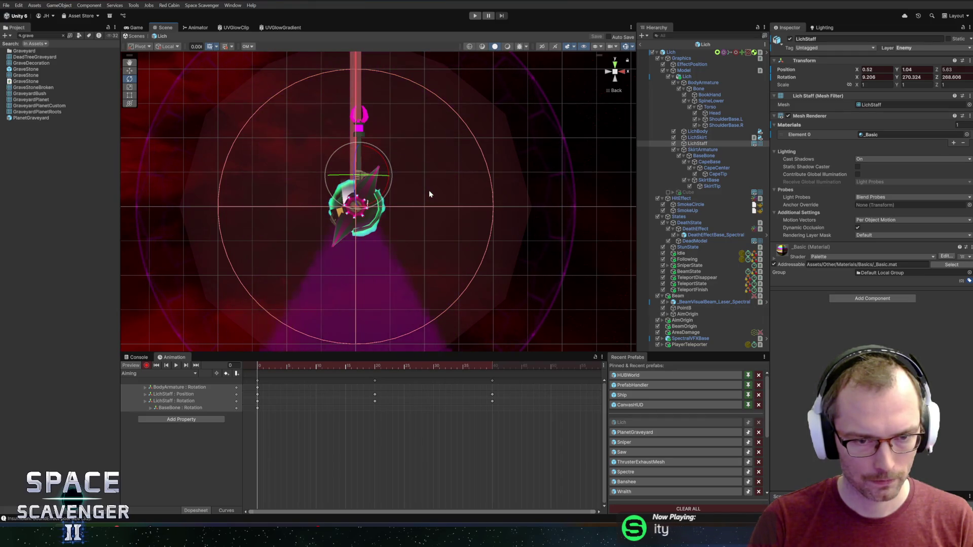
key(alt+Tab)
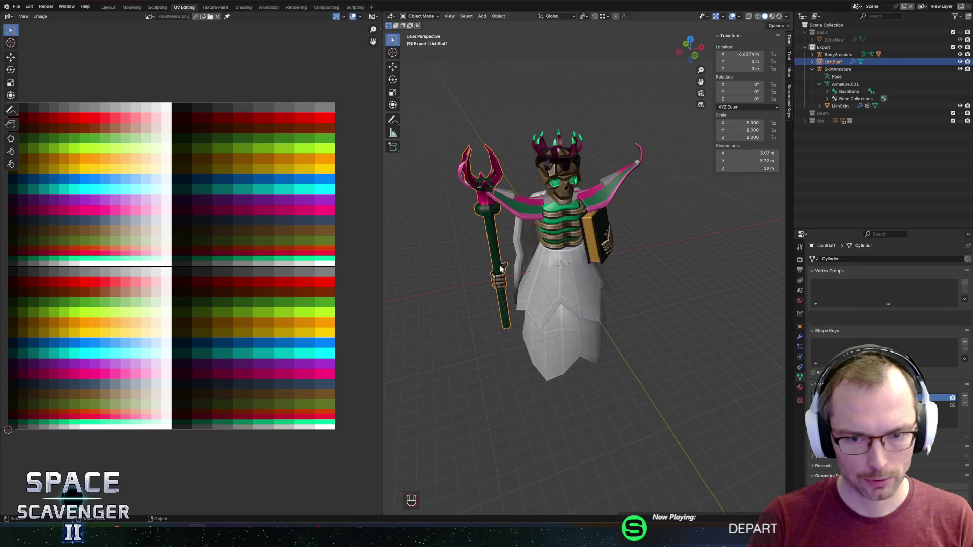
- In Edit Mode on LichStaff, select the thumb-tip and grip faces and lower them
click(500, 269)
key(Tab)
scroll(up, 3)
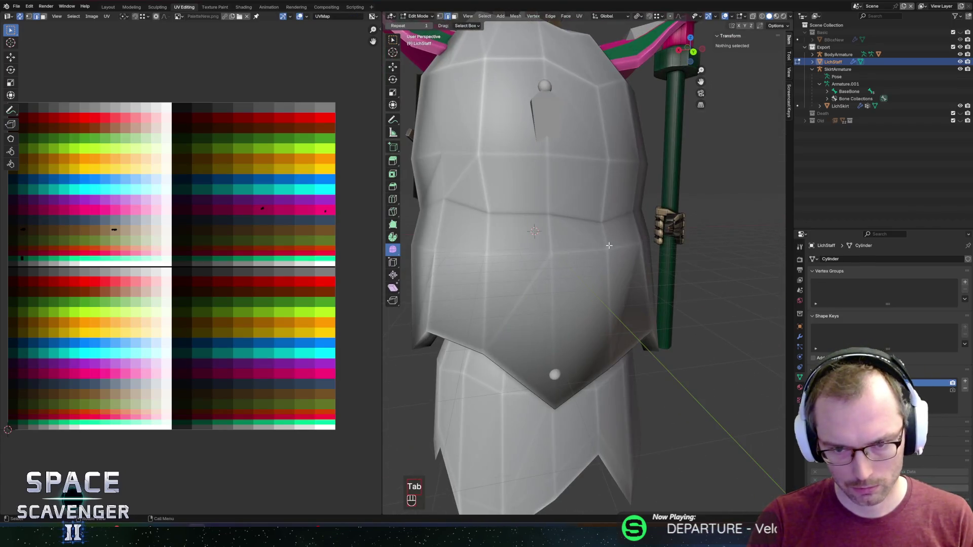
scroll(up, 3)
key(3)
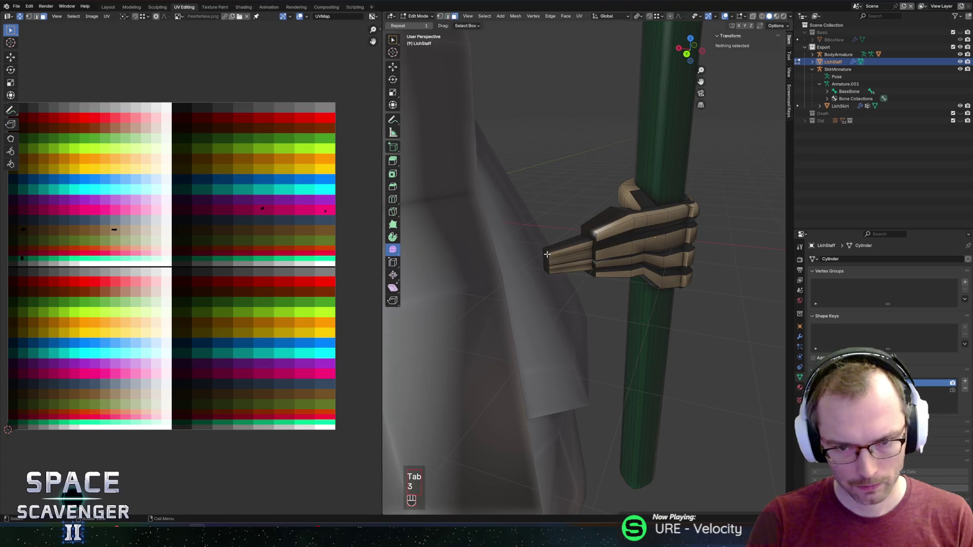
click(547, 254)
drag(548, 254, 634, 235)
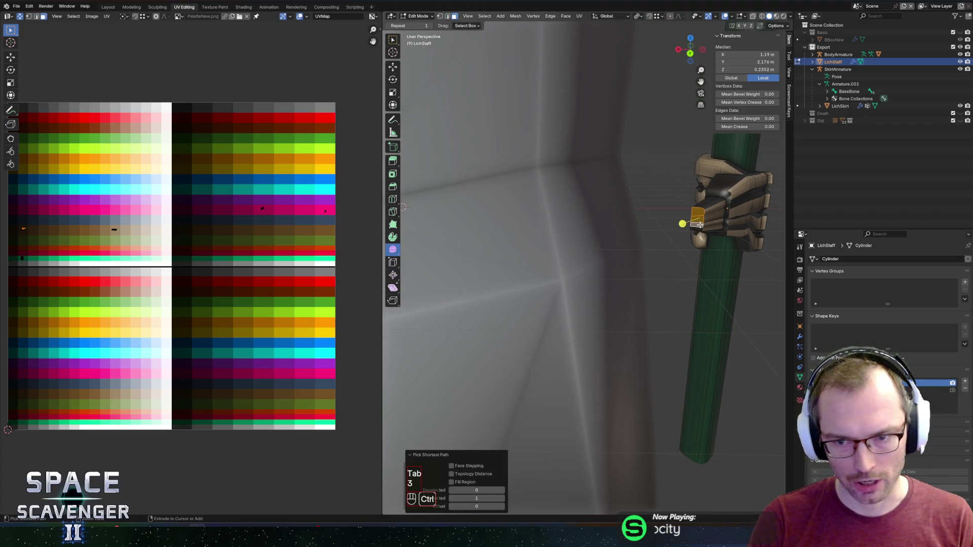
scroll(up, 3)
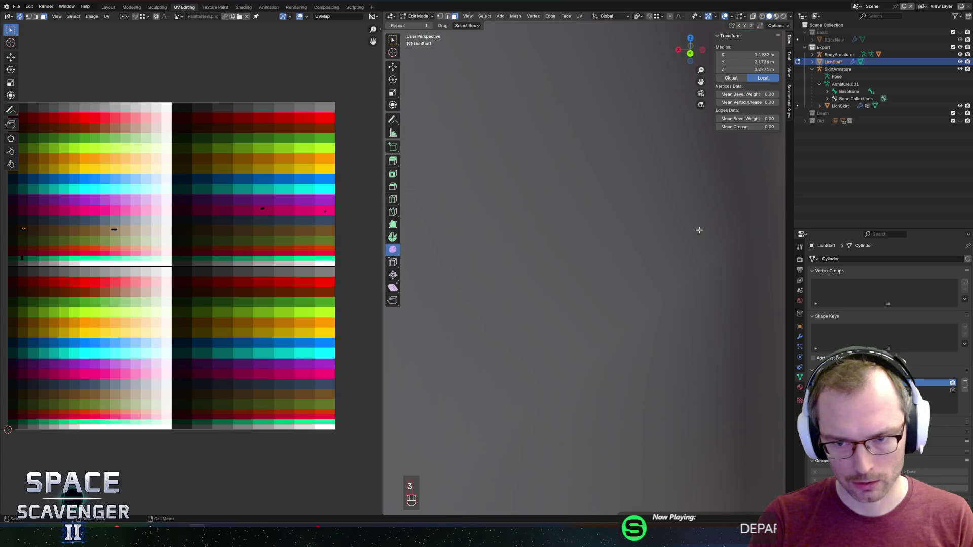
scroll(down, 3)
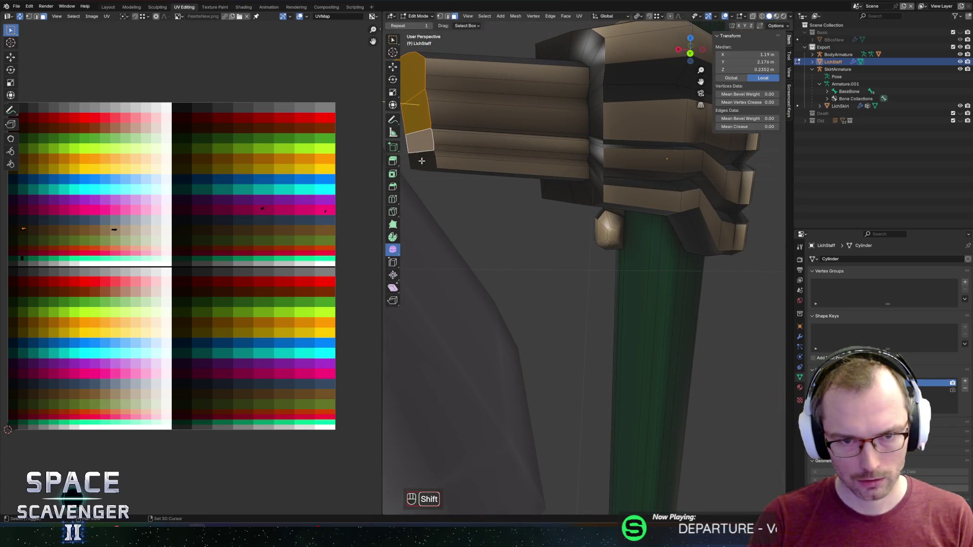
click(421, 160)
scroll(down, 3)
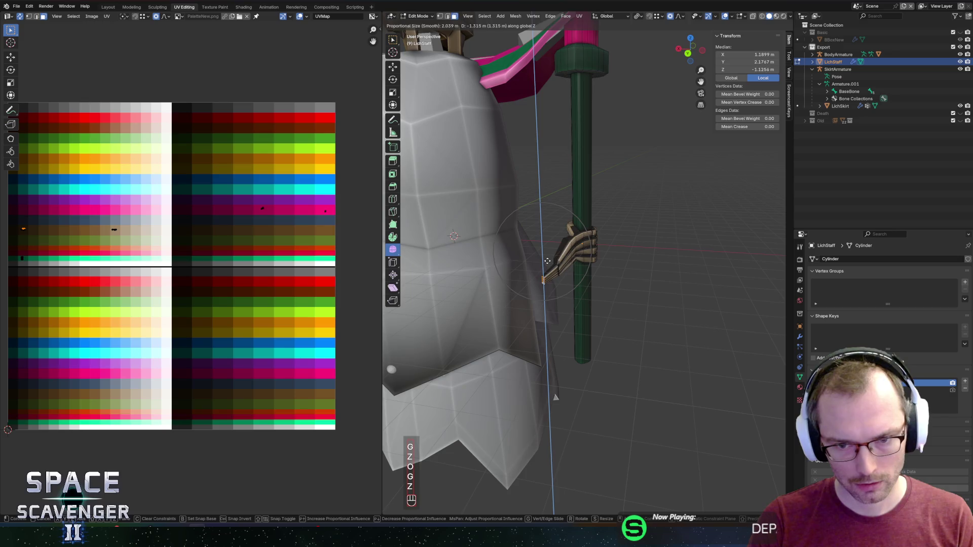
click(541, 271)
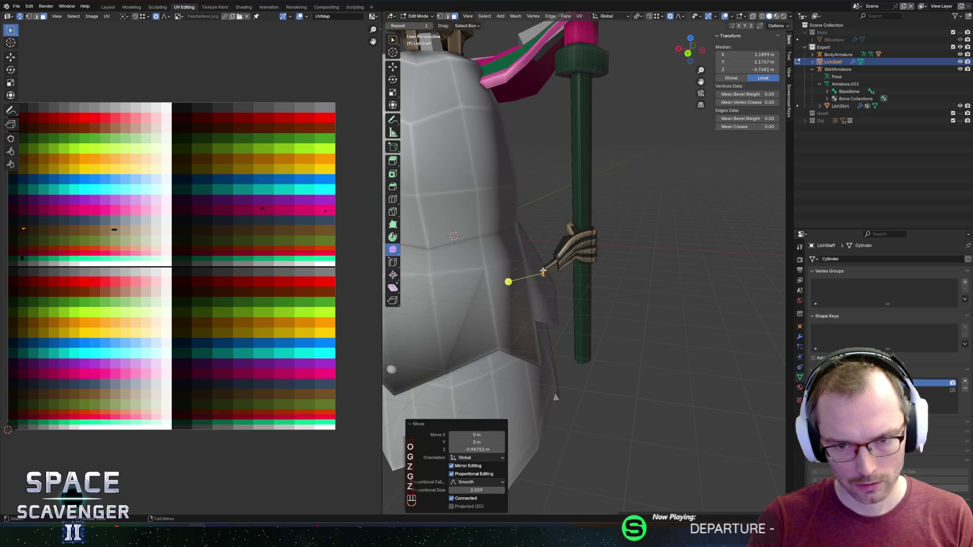
- Try a loop cut across the forearm, undo it, and slide the wrist vertices instead
drag(566, 261, 564, 260)
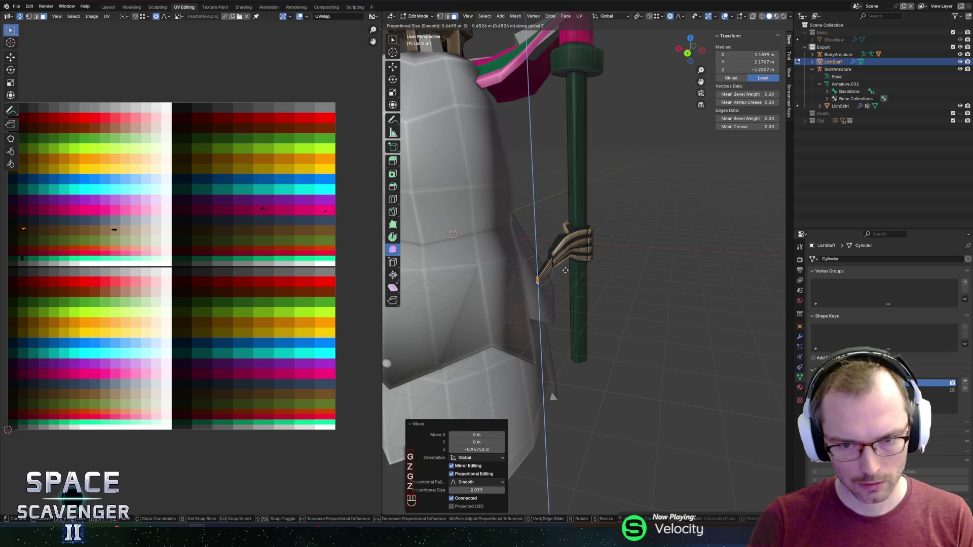
scroll(up, 3)
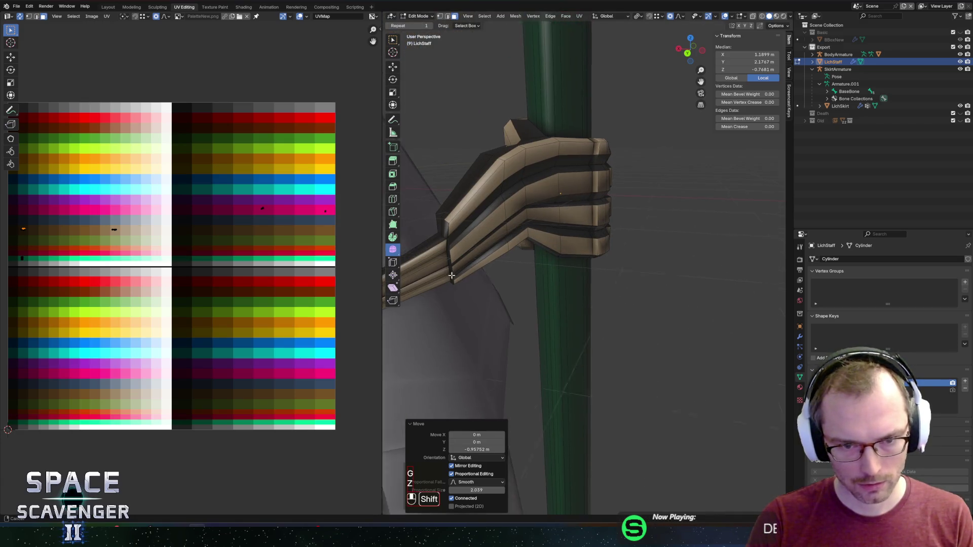
click(505, 246)
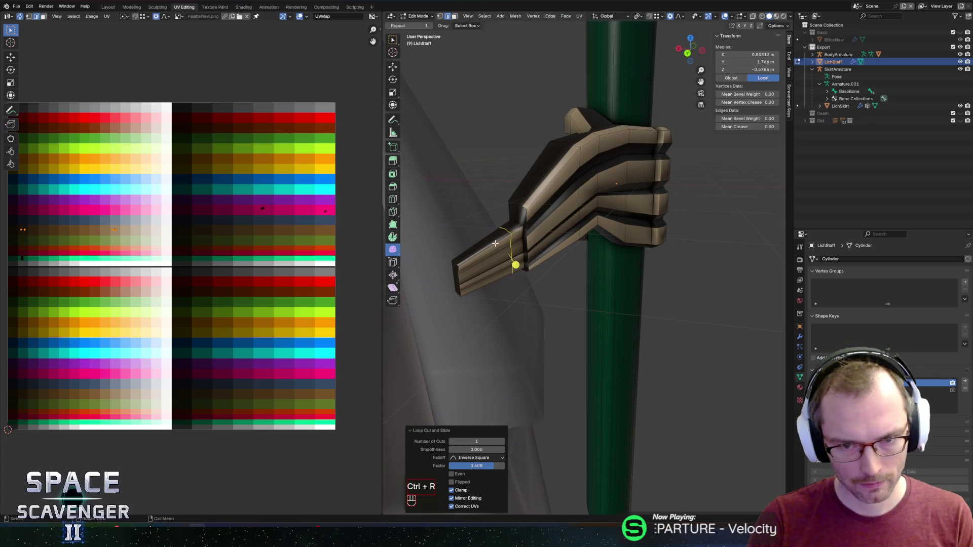
key(ctrl+z)
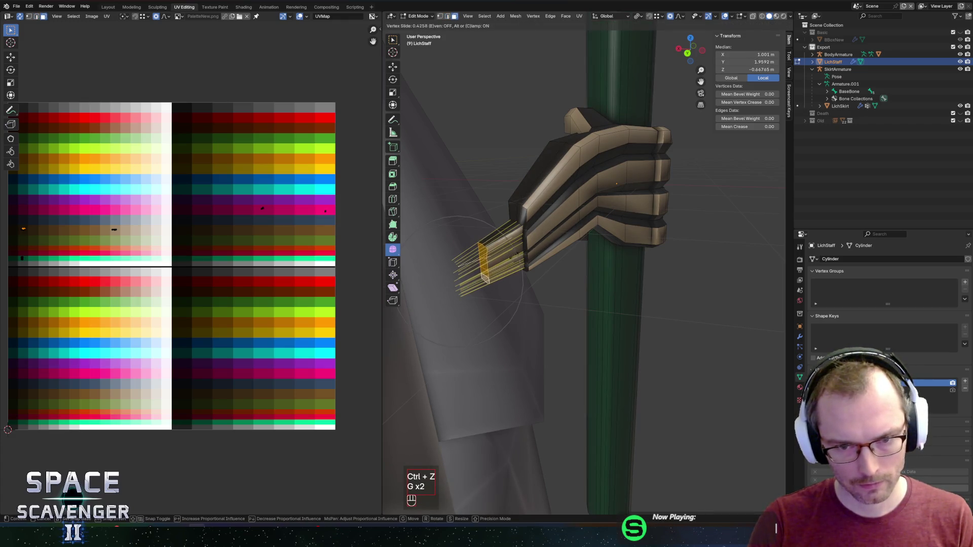
click(516, 258)
key(Tab)
key(Tab)
scroll(down, 3)
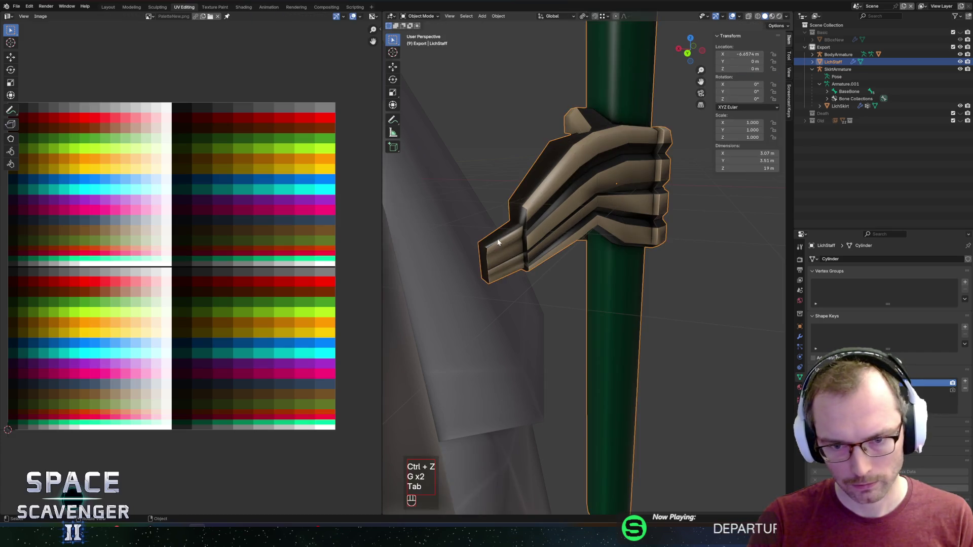
- Rotate the wrist end about Z, shift it sideways and lower it
key(r)
key(z)
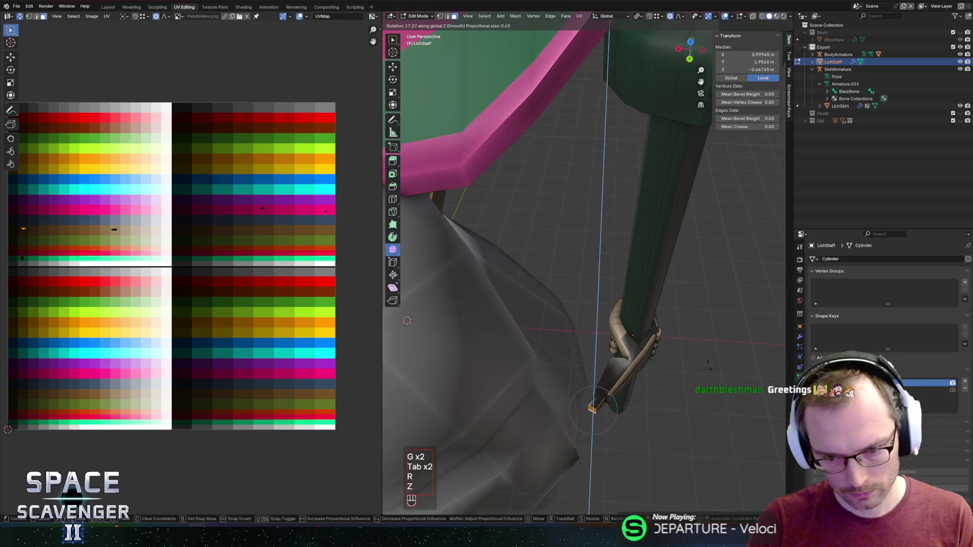
click(708, 361)
key(g)
click(716, 358)
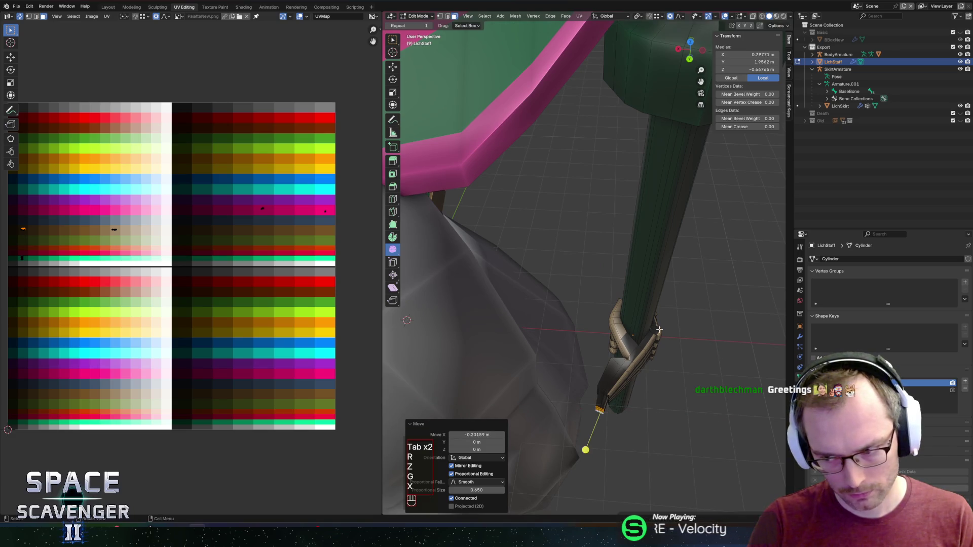
scroll(up, 3)
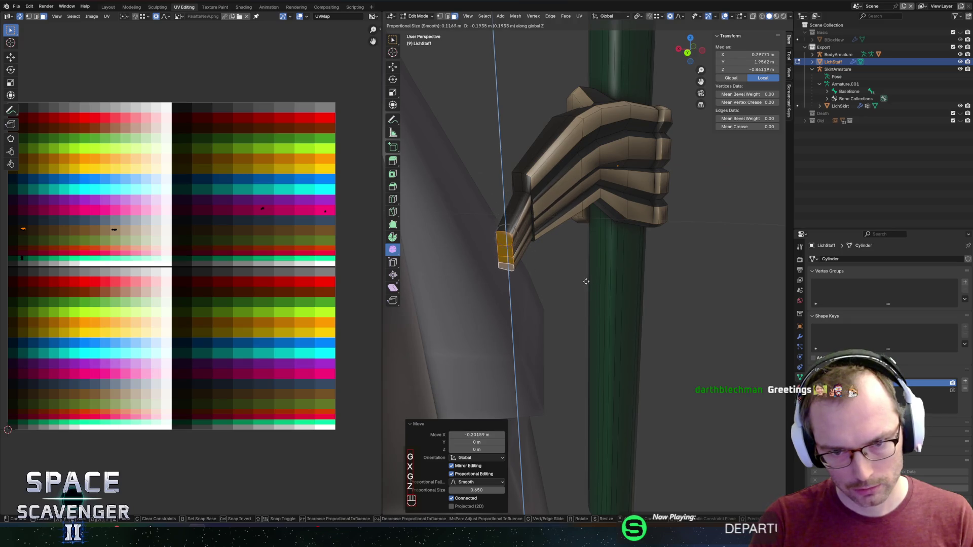
key(Tab)
key(Tab)
scroll(down, 3)
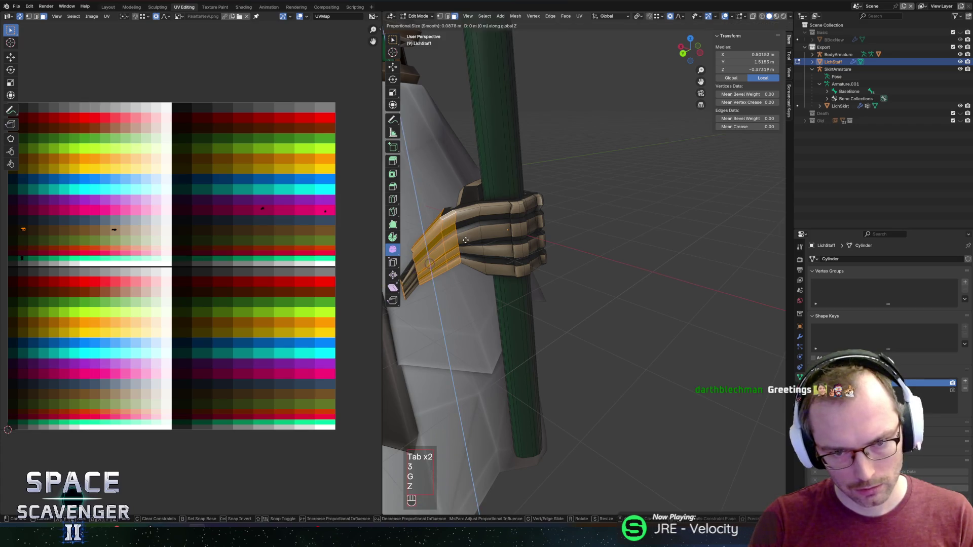
click(459, 249)
- Reposition the wrist piece and move it vertically along Z
drag(460, 228, 484, 305)
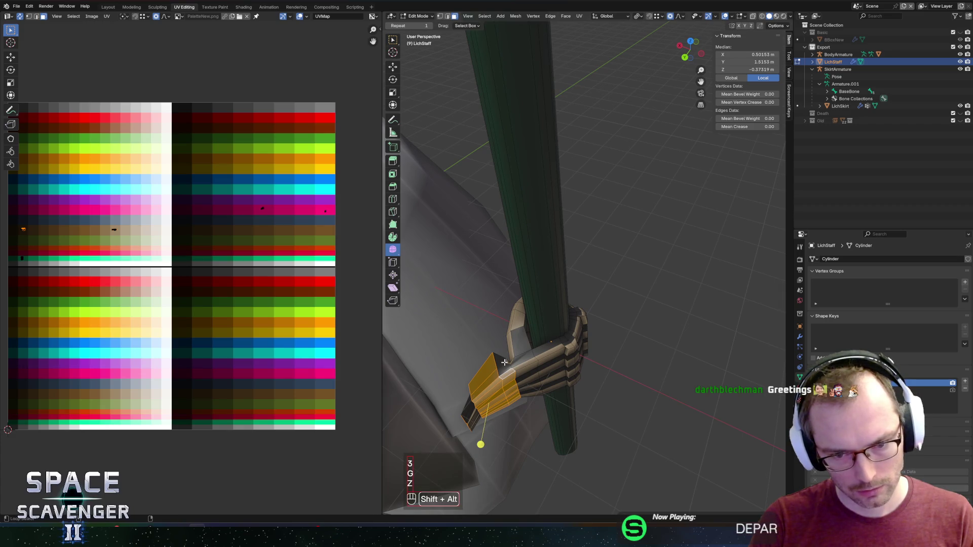
drag(530, 333, 581, 225)
drag(507, 239, 576, 203)
click(557, 206)
key(Tab)
key(Tab)
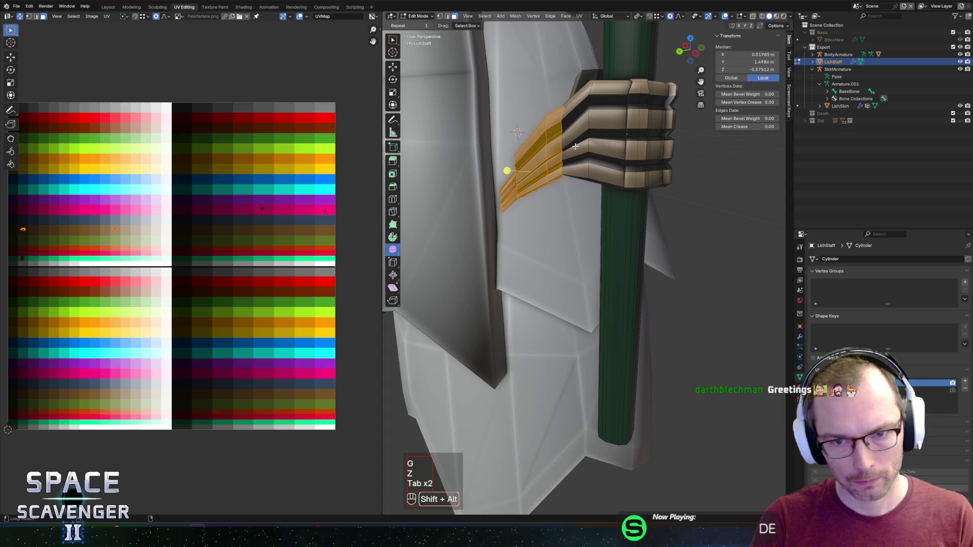
drag(576, 147, 616, 207)
key(g)
key(z)
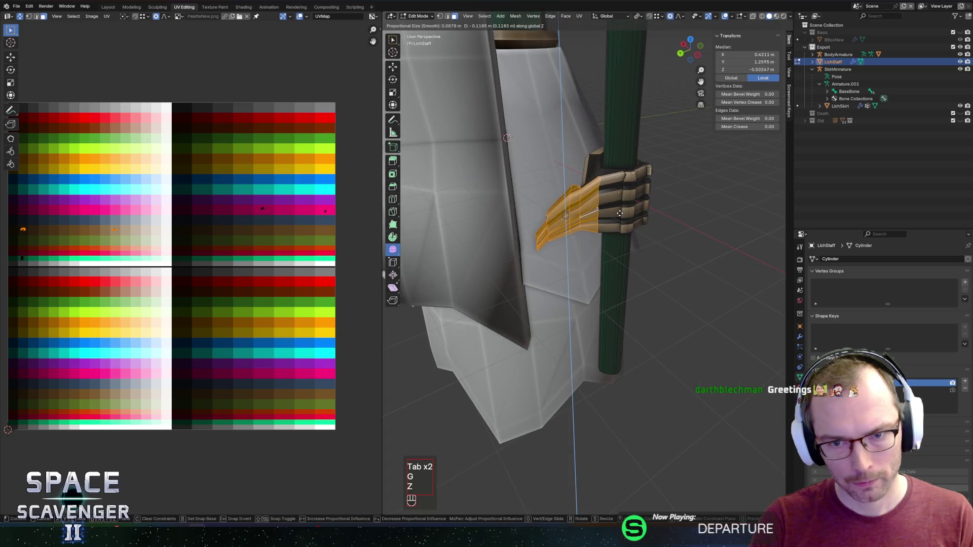
click(622, 217)
- Select individual wrist vertices and nudge them vertically
key(1)
click(600, 136)
click(604, 171)
click(597, 157)
click(599, 159)
key(Tab)
- Move the wrist vertices sideways and down along Z so the piece reaches the body
drag(599, 160, 559, 178)
key(Tab)
key(1)
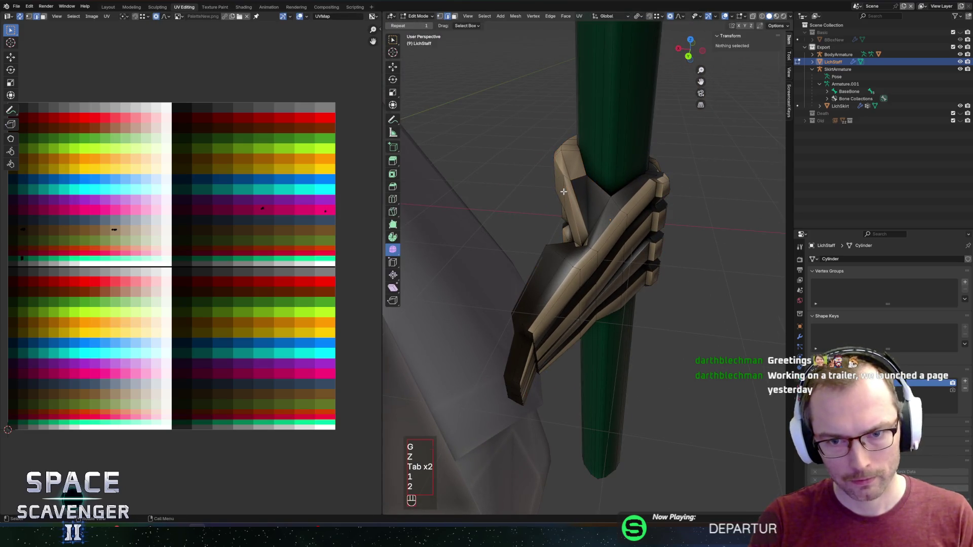
click(558, 195)
key(g)
key(z)
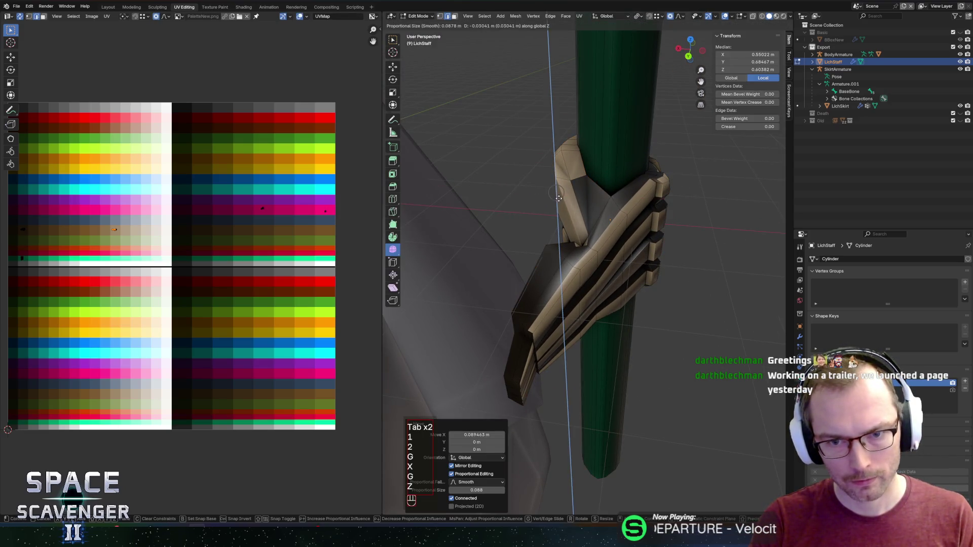
click(562, 202)
key(Tab)
key(Tab)
scroll(down, 3)
scroll(up, 3)
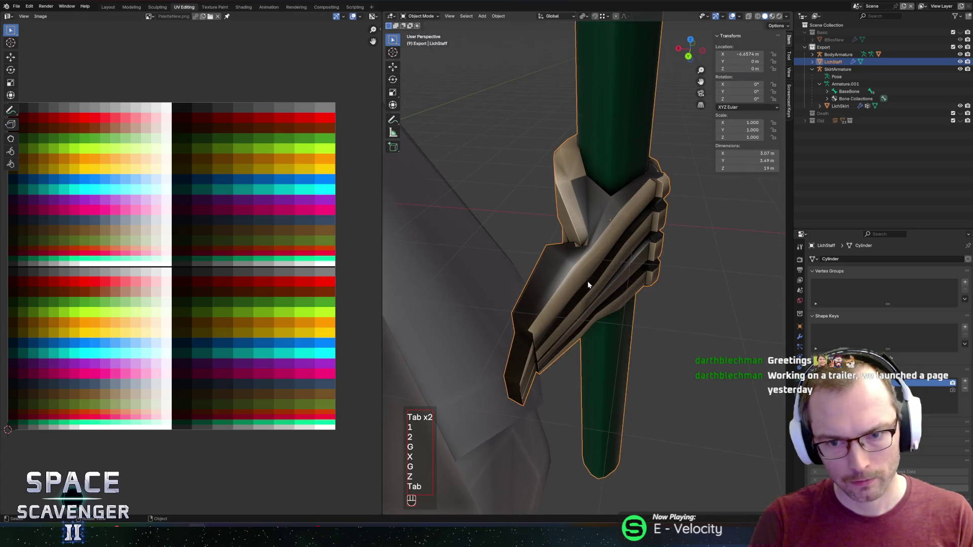
- Adjust the heights of several finger vertices on the skeletal hand
key(1)
drag(590, 301, 568, 222)
click(670, 260)
key(Tab)
key(Tab)
scroll(up, 3)
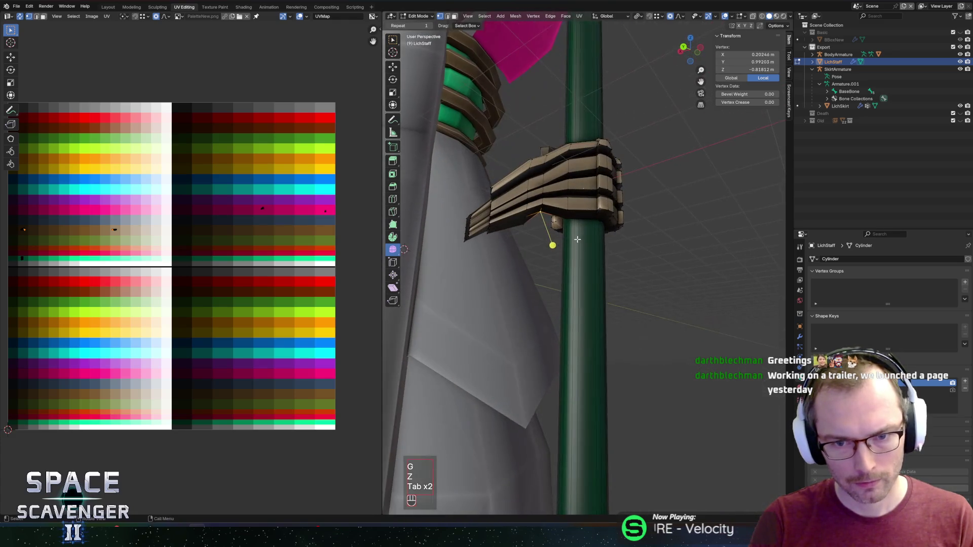
click(551, 245)
click(547, 206)
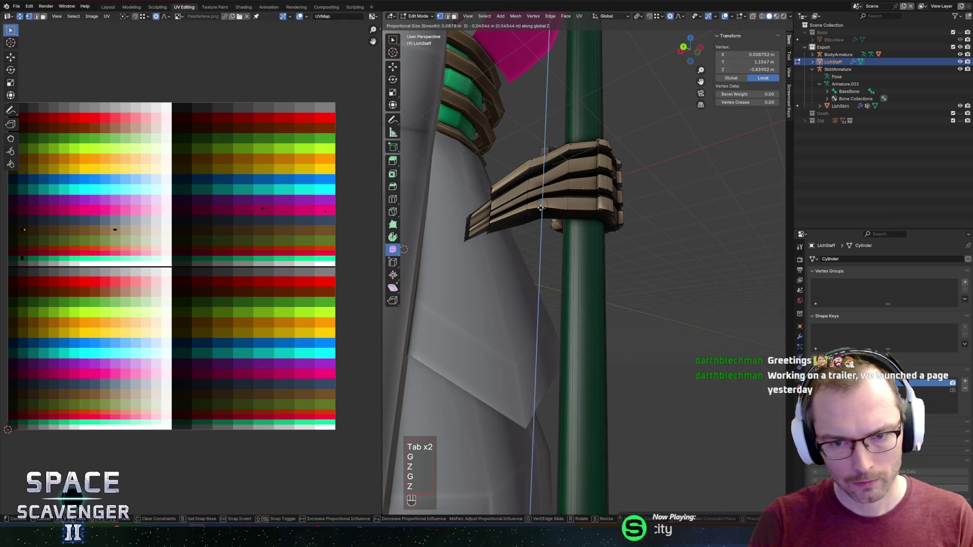
click(541, 210)
- Move another finger vertex vertically along Z with G Z
key(2)
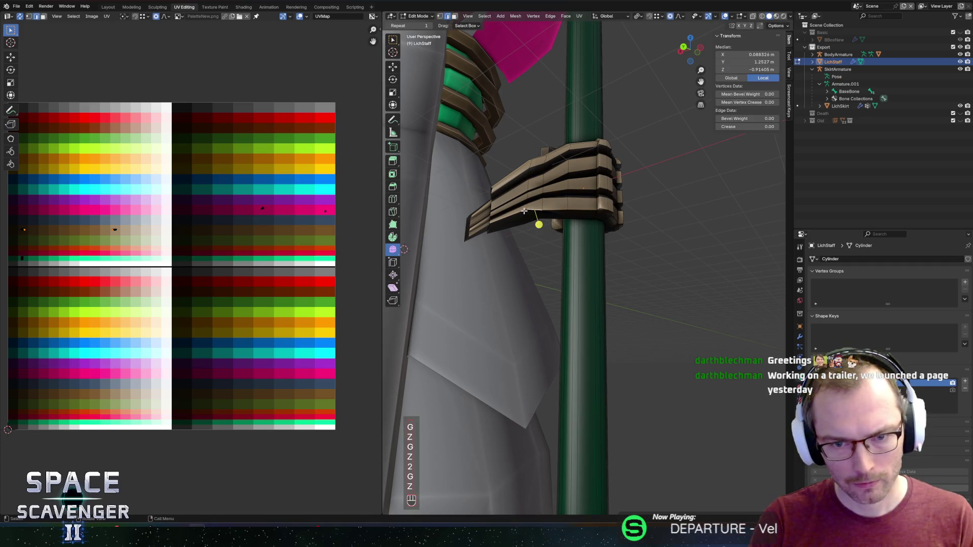
scroll(up, 3)
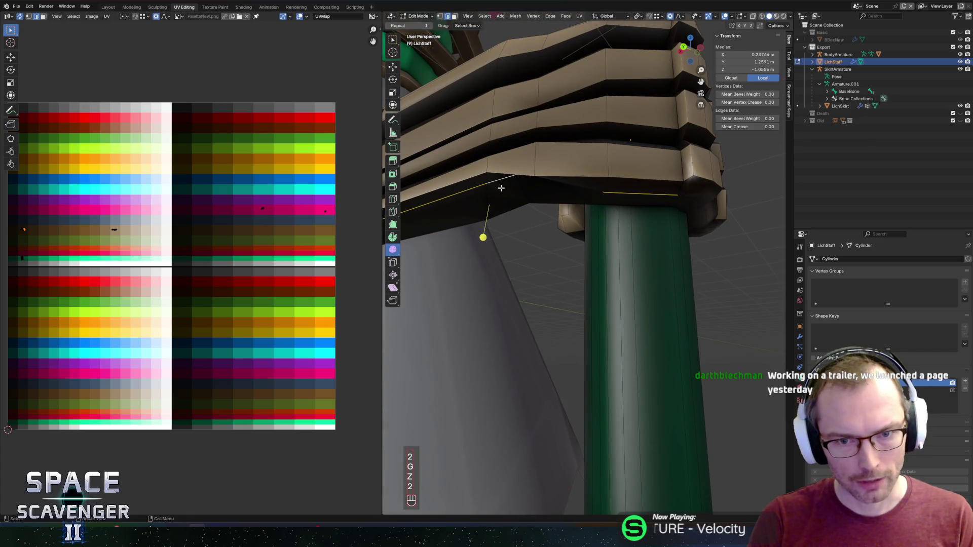
drag(528, 178, 522, 173)
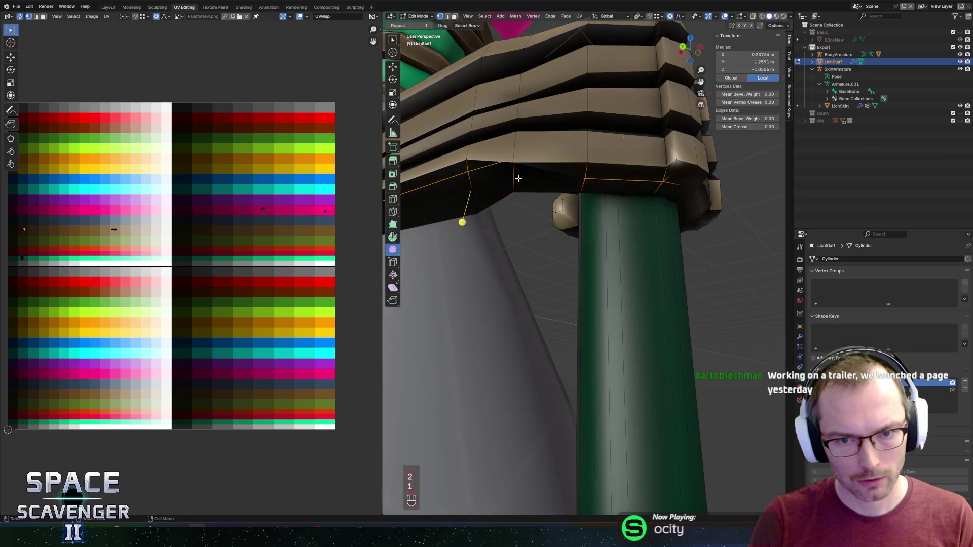
click(521, 125)
key(g)
key(z)
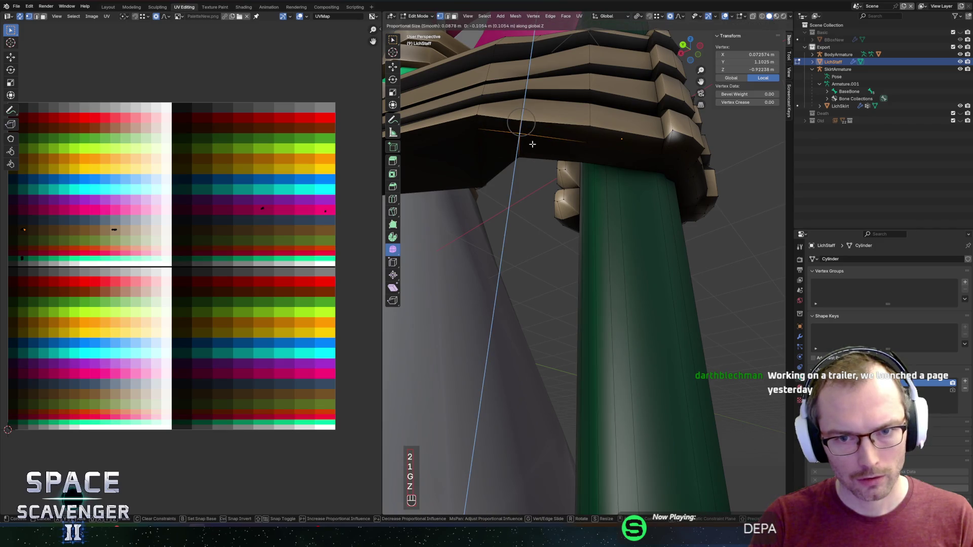
click(532, 145)
key(2)
drag(502, 163, 570, 214)
- Dissolve the first vertical edge loop running through the hand
key(x)
click(532, 204)
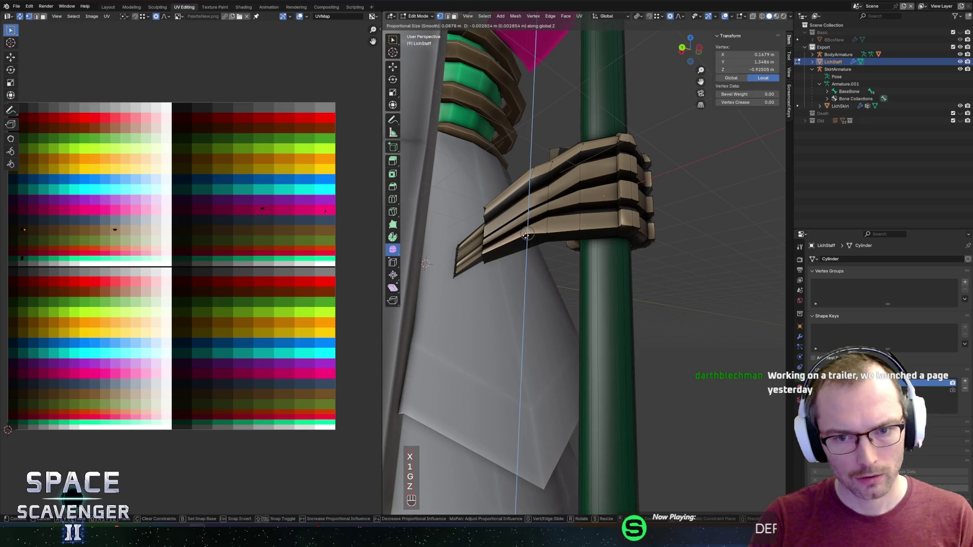
click(529, 237)
key(a)
key(2)
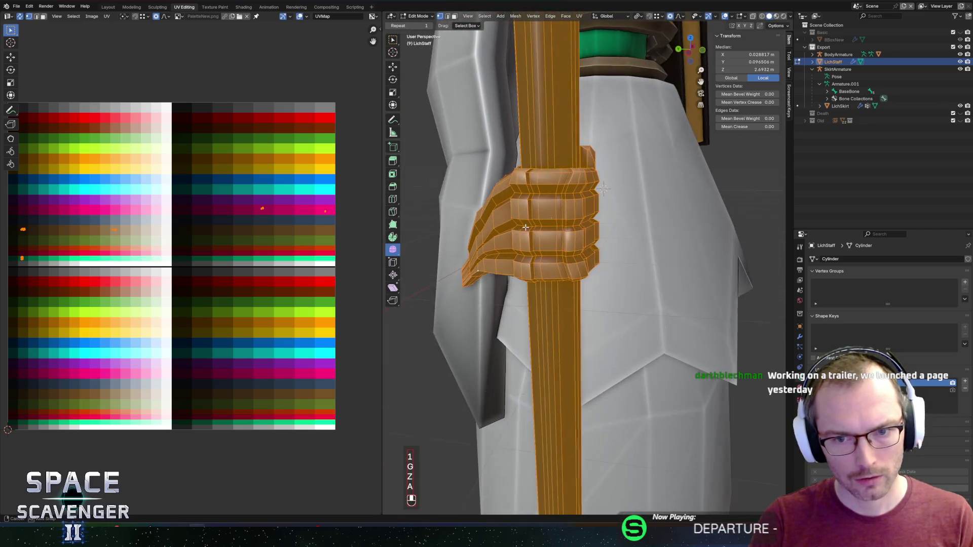
click(541, 240)
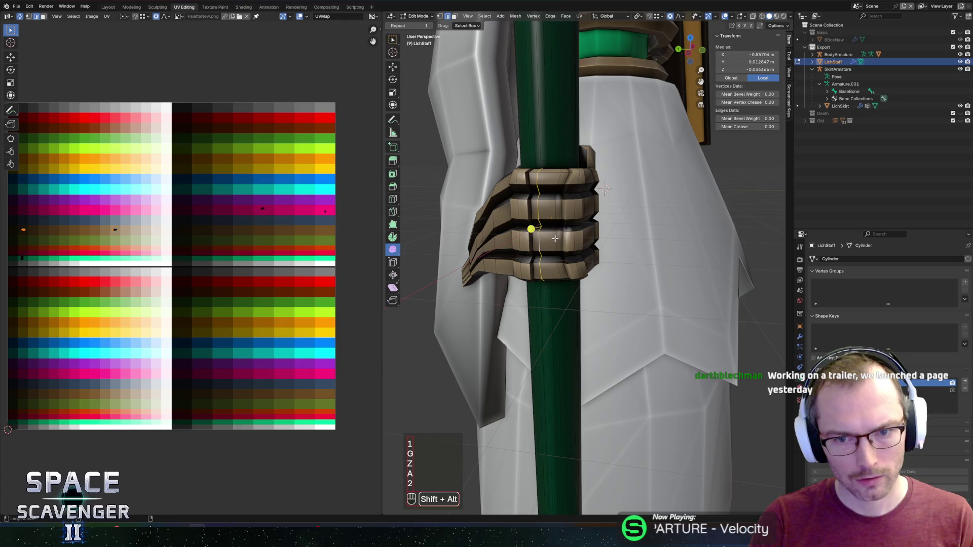
scroll(up, 3)
key(x)
click(573, 224)
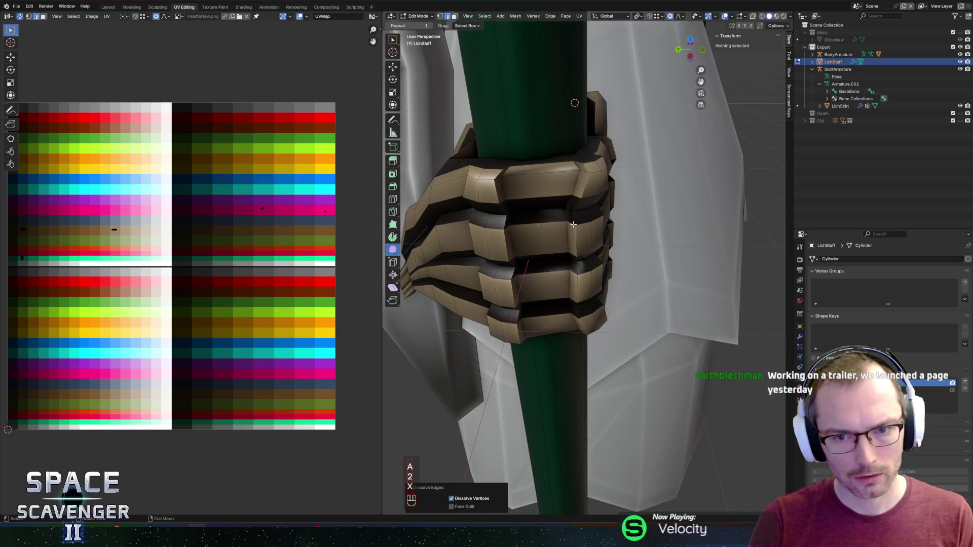
- Dissolve three more vertical edge loops through the fingers
drag(573, 224, 516, 244)
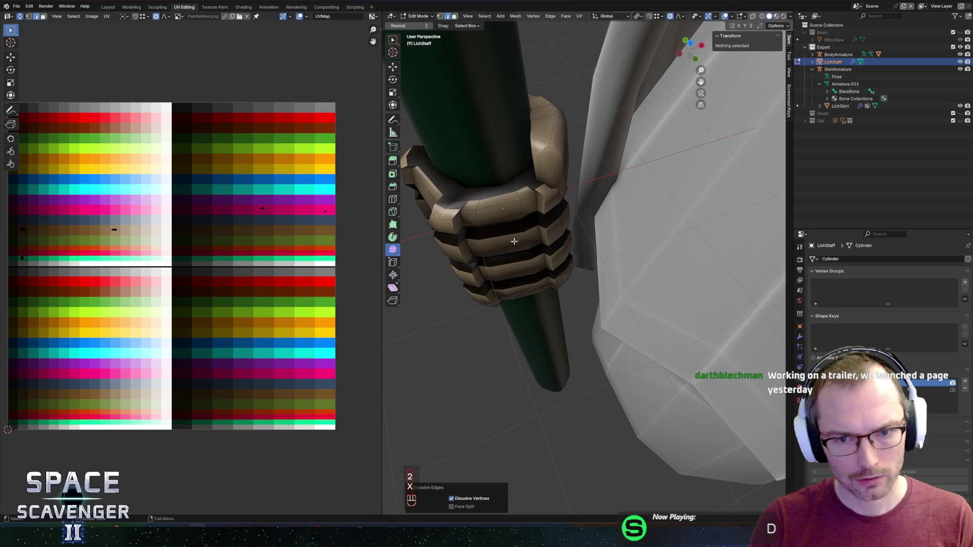
click(519, 209)
key(x)
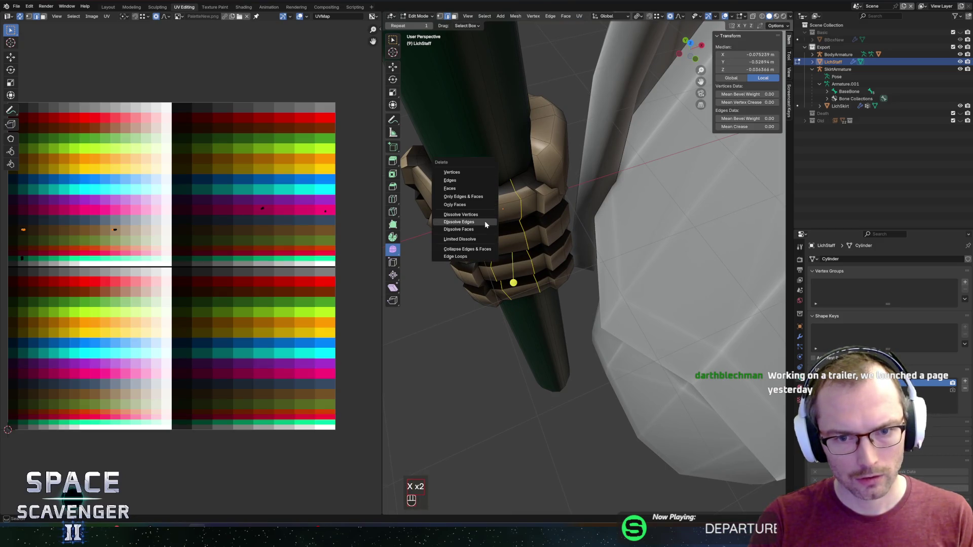
click(479, 219)
drag(548, 217, 580, 181)
key(x)
click(604, 132)
drag(675, 140, 650, 204)
key(x)
click(653, 159)
drag(582, 182, 555, 207)
key(2)
drag(517, 250, 627, 228)
- Reposition the thumb vertices vertically along Z
drag(654, 278, 612, 289)
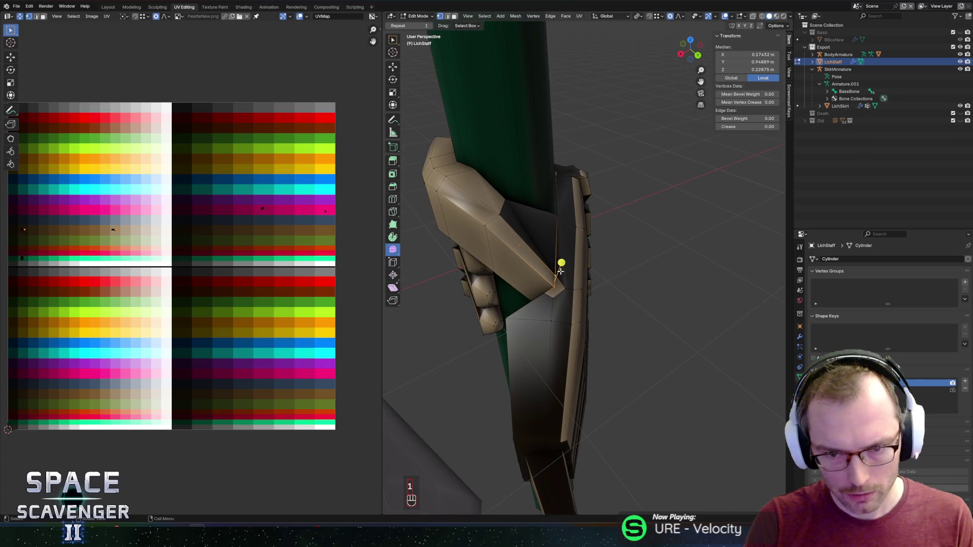
key(g)
key(z)
click(567, 262)
drag(567, 262, 481, 202)
click(478, 198)
key(g)
key(z)
click(478, 197)
click(476, 218)
key(g)
key(z)
click(528, 214)
- Edge-slide a thumb edge with G G and raise a vertex along Z
drag(527, 213, 582, 257)
scroll(up, 3)
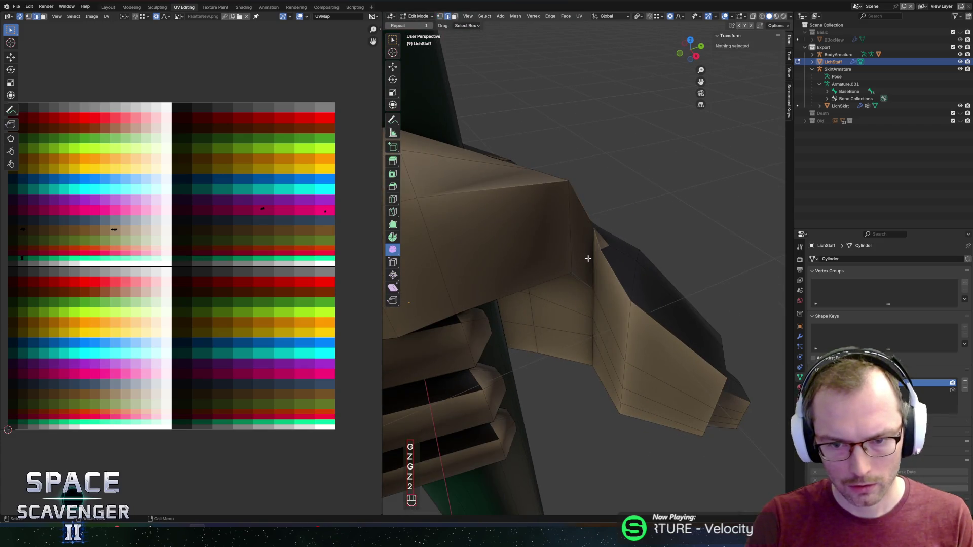
key(2)
click(580, 265)
key(g)
key(g)
click(581, 256)
key(g)
key(g)
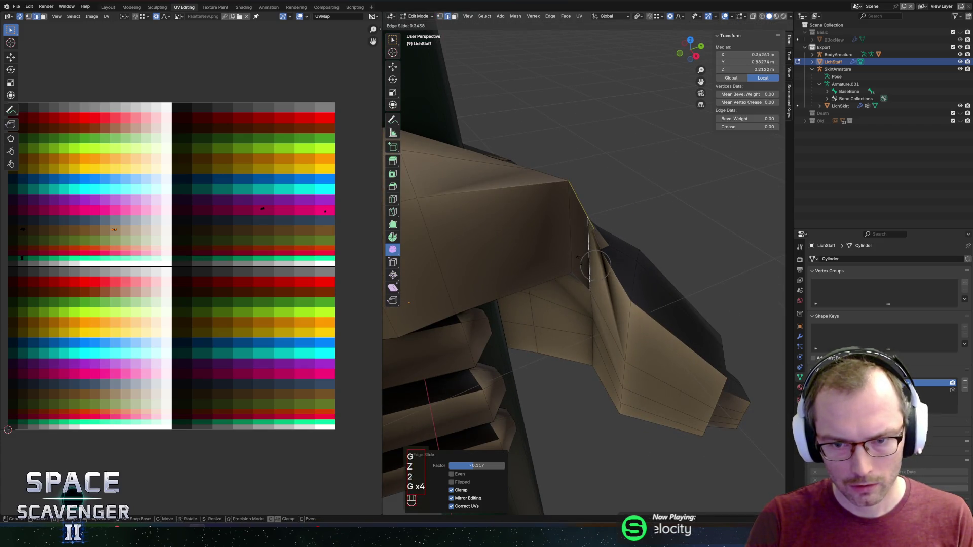
drag(591, 232, 582, 260)
key(1)
key(g)
key(z)
click(557, 239)
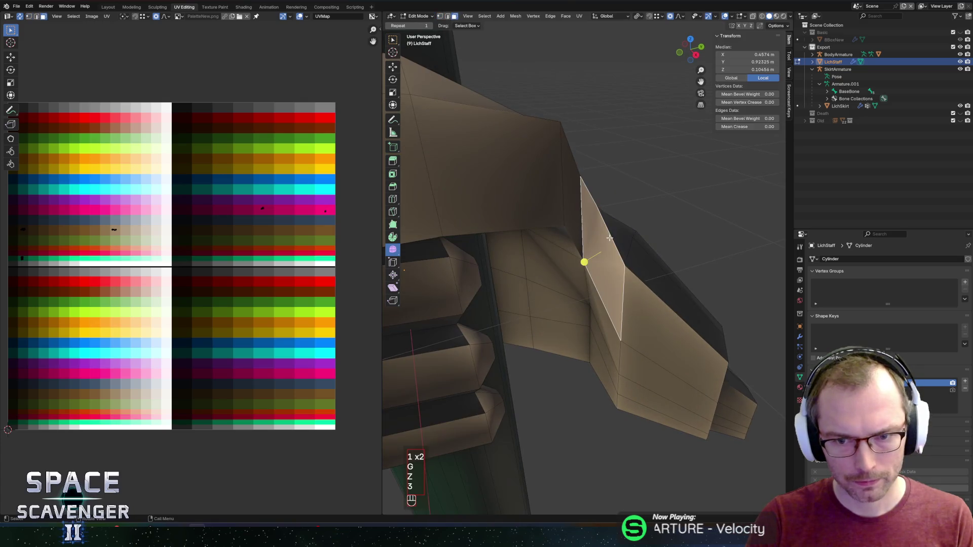
- Join the triangular face's vertices at the thumb-palm junction with a new edge
key(3)
click(592, 226)
drag(593, 226, 587, 227)
key(1)
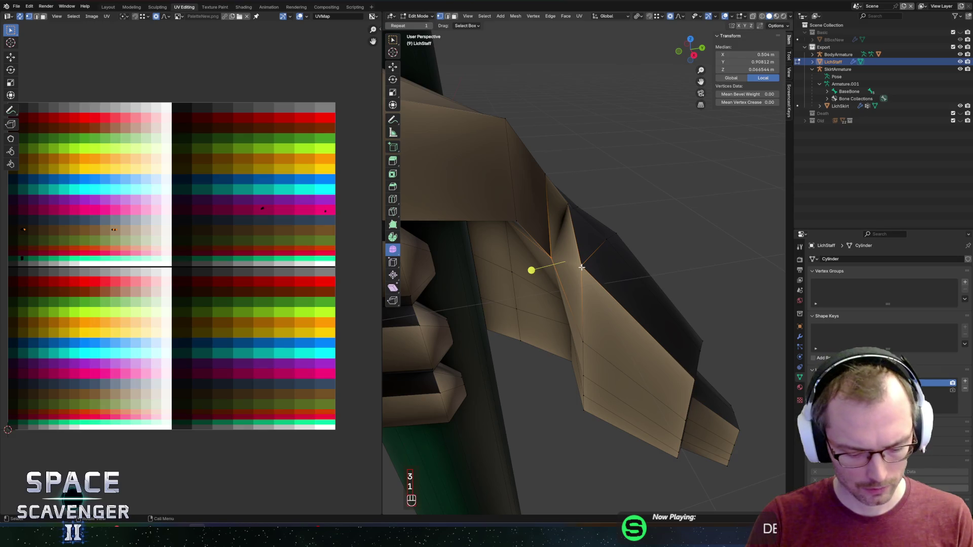
key(3)
drag(543, 228, 593, 263)
click(499, 237)
key(1)
key(j)
- Dissolve the surplus edge, select the notch vertex, and return to Object Mode
key(2)
key(x)
click(578, 283)
key(3)
key(1)
click(597, 270)
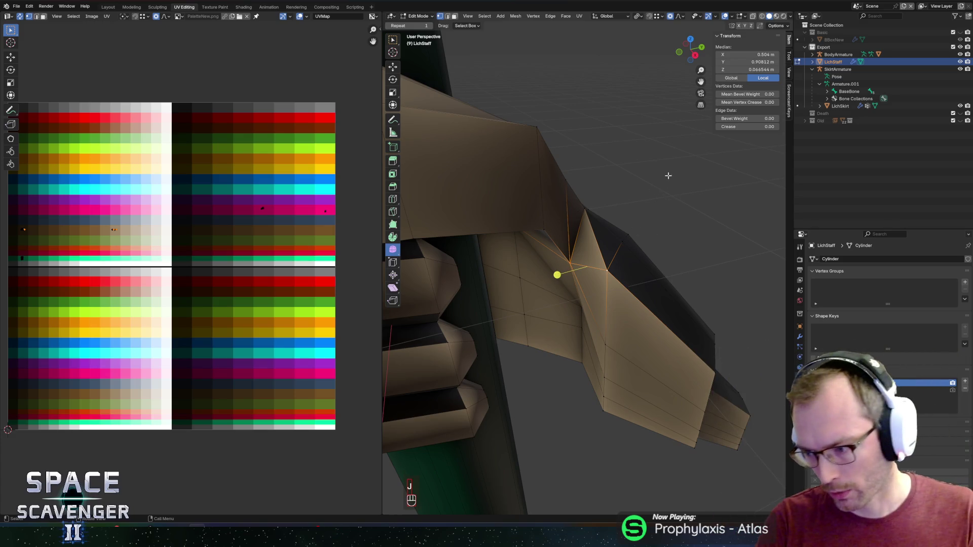
key(Tab)
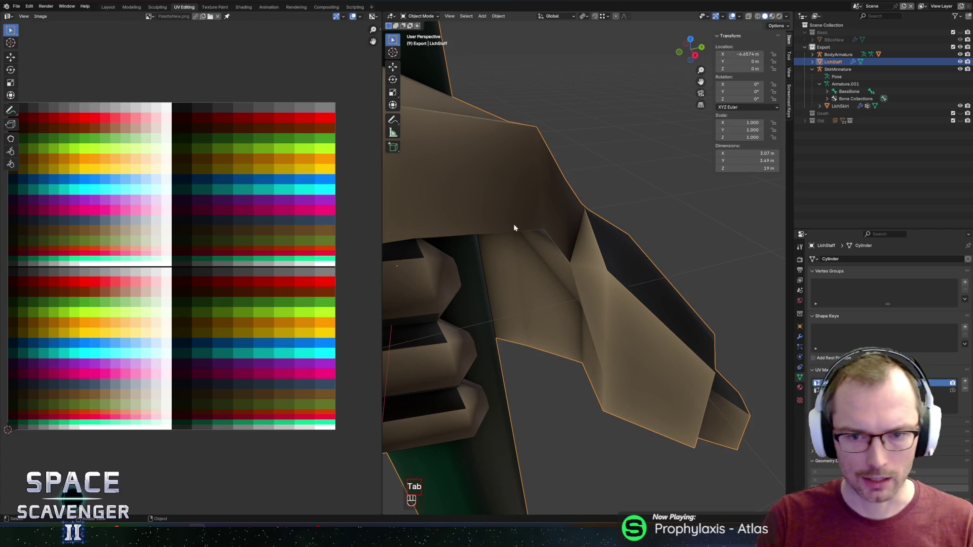
- Try sliding and X-axis moves on the notch vertex, then undo them
key(Tab)
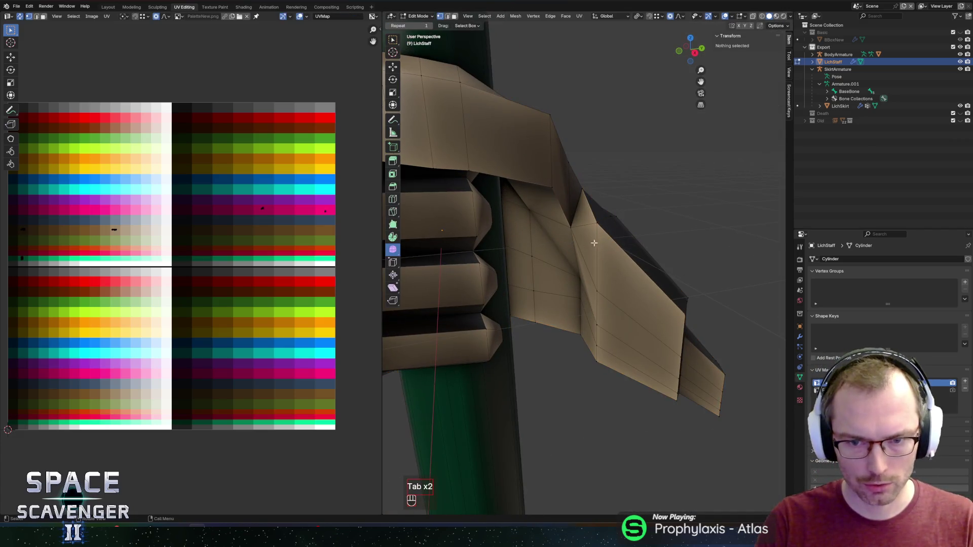
scroll(up, 3)
click(639, 192)
key(g)
key(g)
click(615, 200)
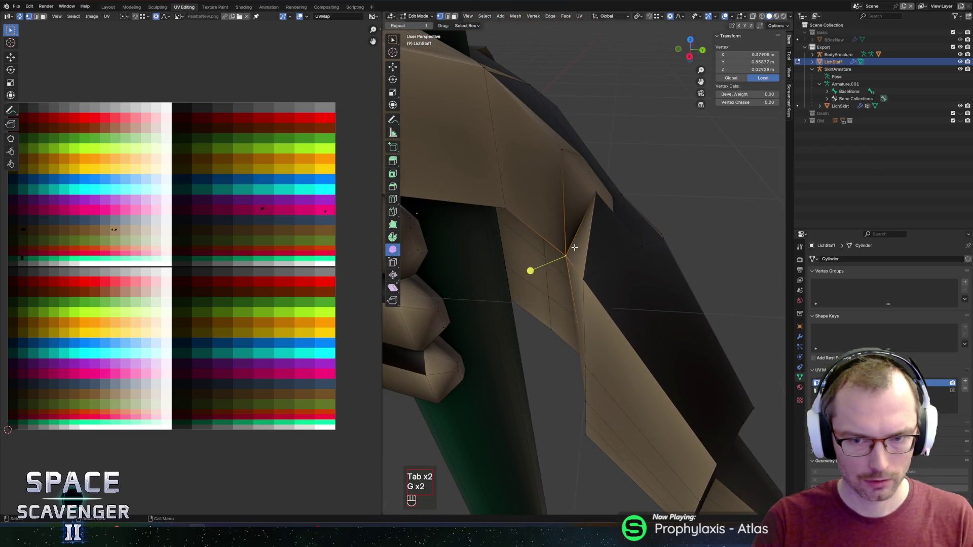
key(g)
key(x)
click(586, 232)
key(g)
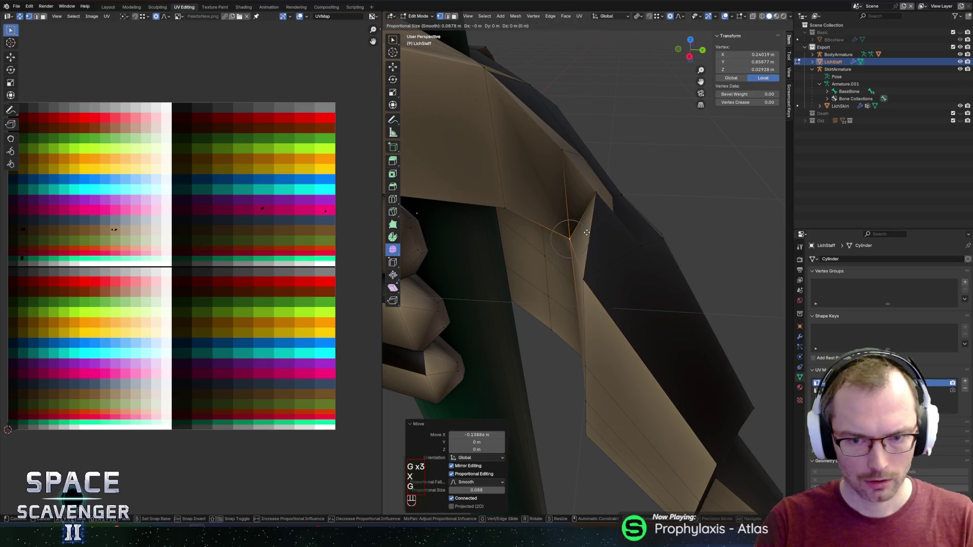
click(597, 237)
key(ctrl+z)
key(ctrl+z)
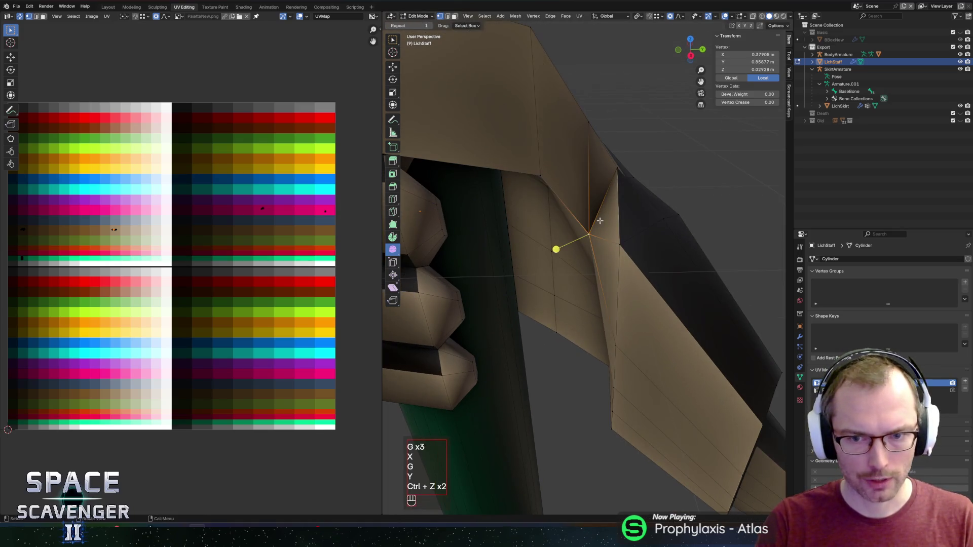
- Select the lowest finger's edges and faces and lower them along Z
key(2)
click(581, 248)
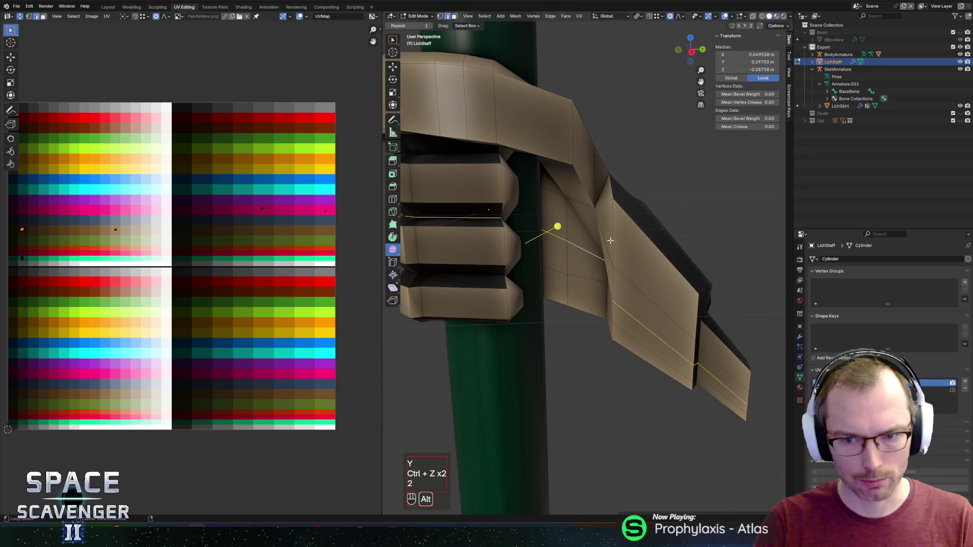
scroll(down, 3)
scroll(up, 3)
drag(693, 239, 537, 255)
click(546, 256)
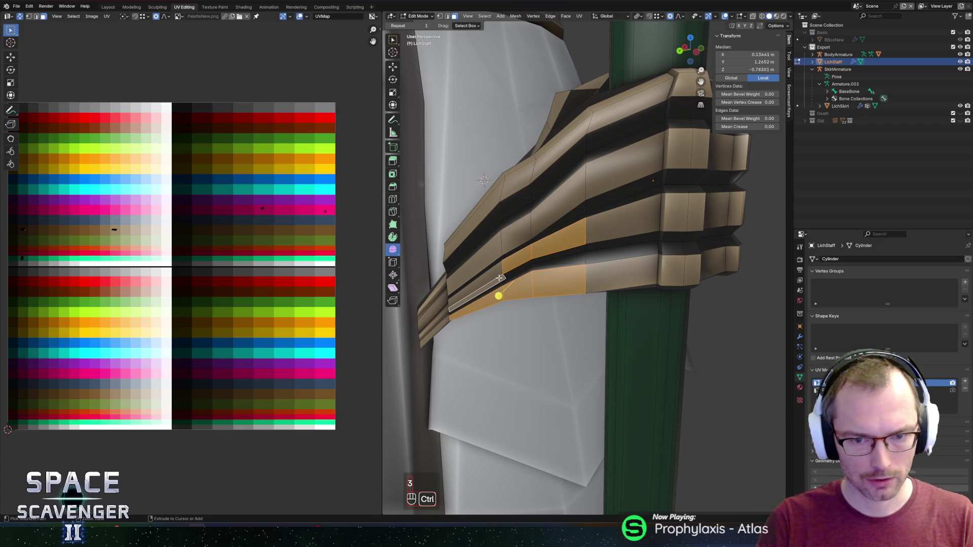
key(g)
key(z)
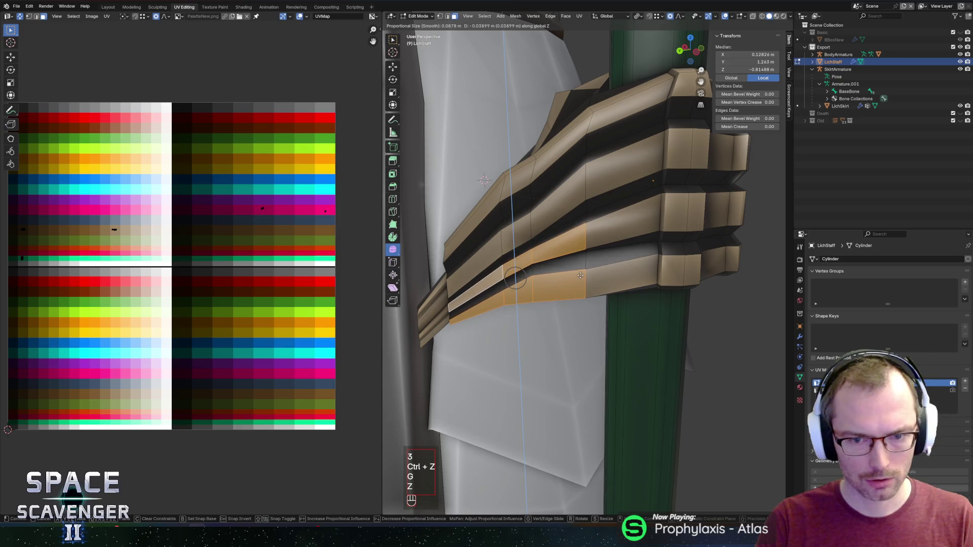
click(494, 290)
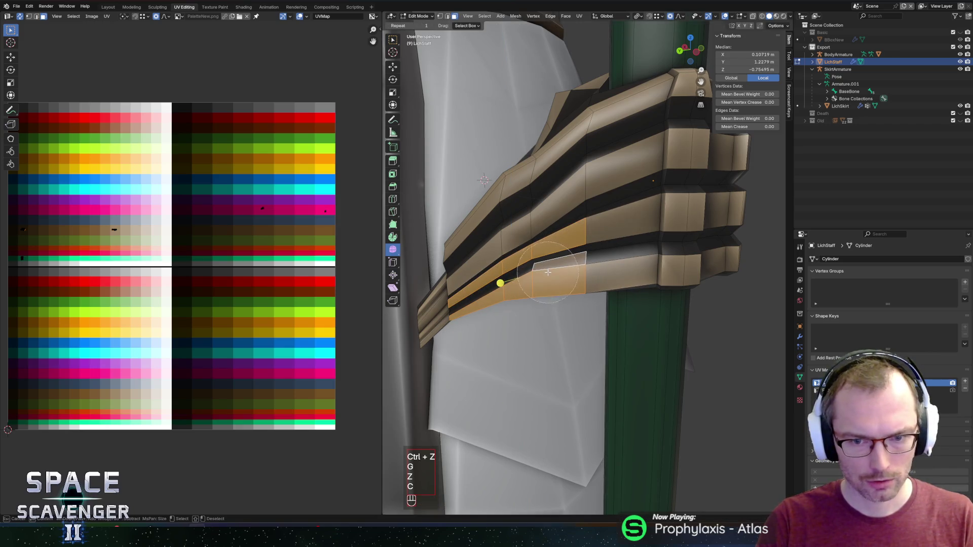
key(g)
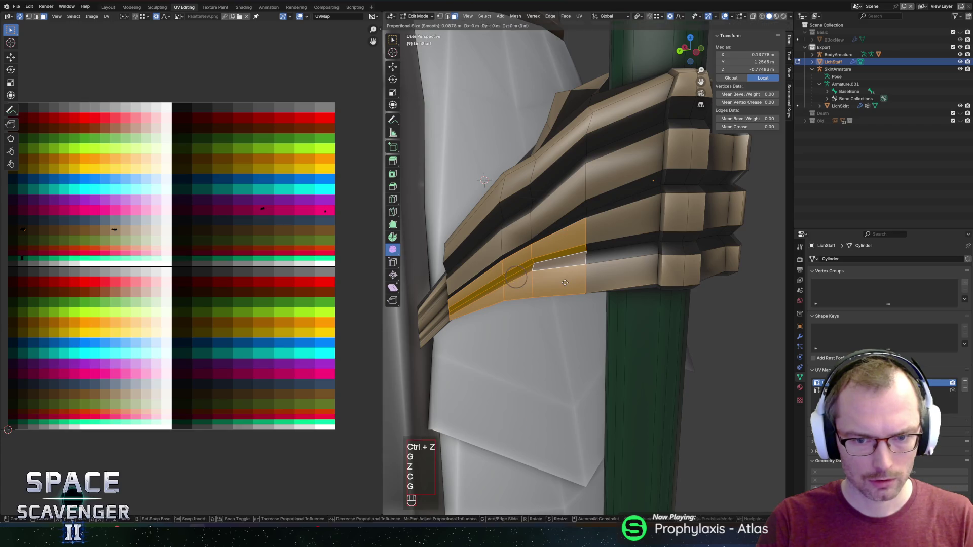
key(z)
click(573, 290)
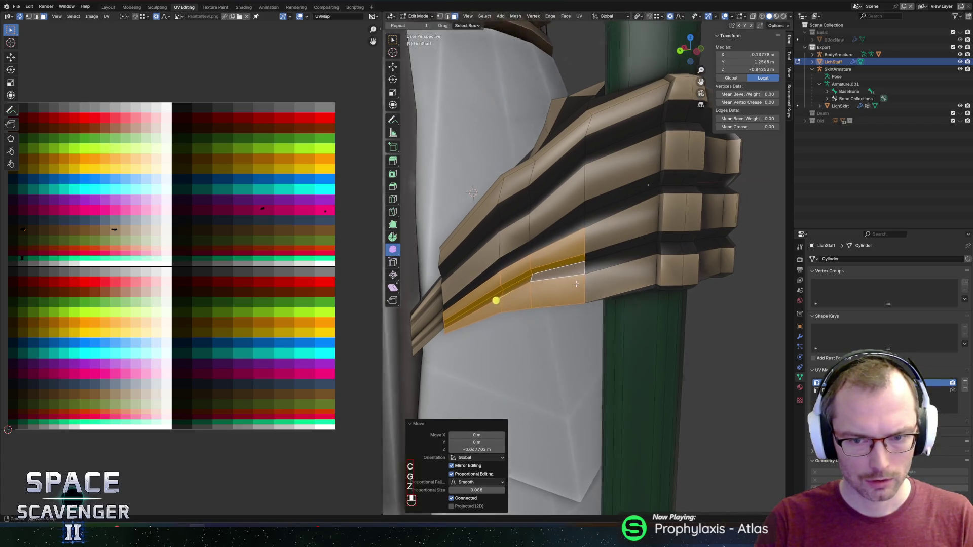
- Push a single lowest-finger face further down along Z, then exit Edit Mode
click(553, 278)
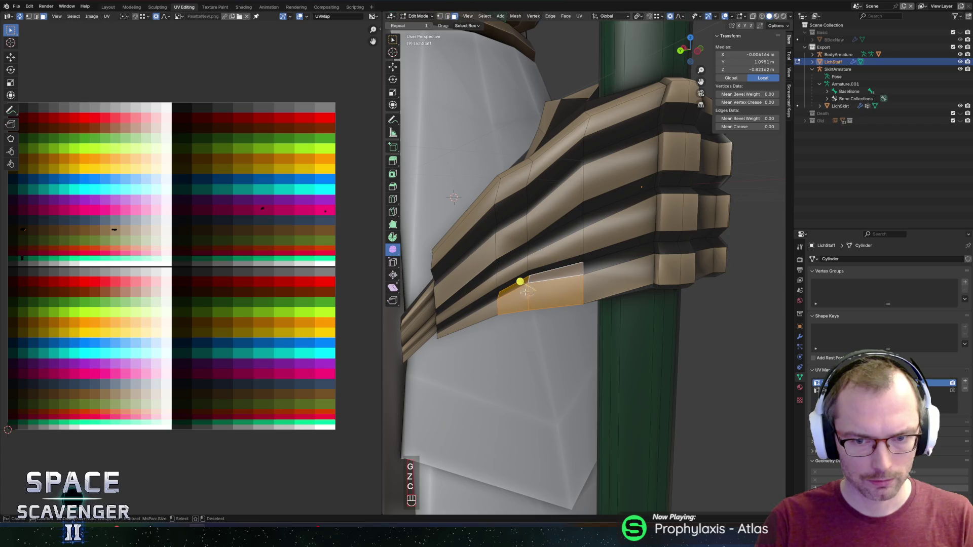
key(g)
key(z)
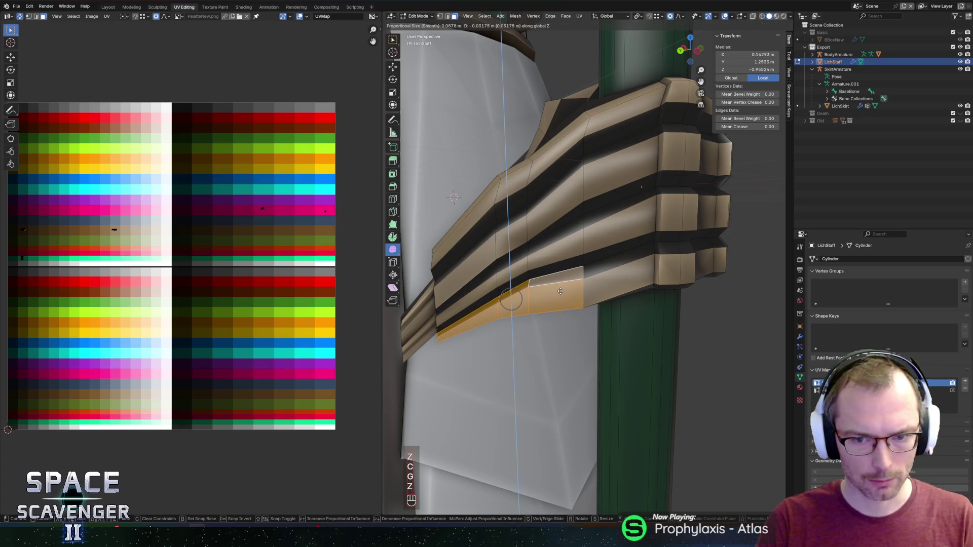
click(563, 293)
key(g)
key(z)
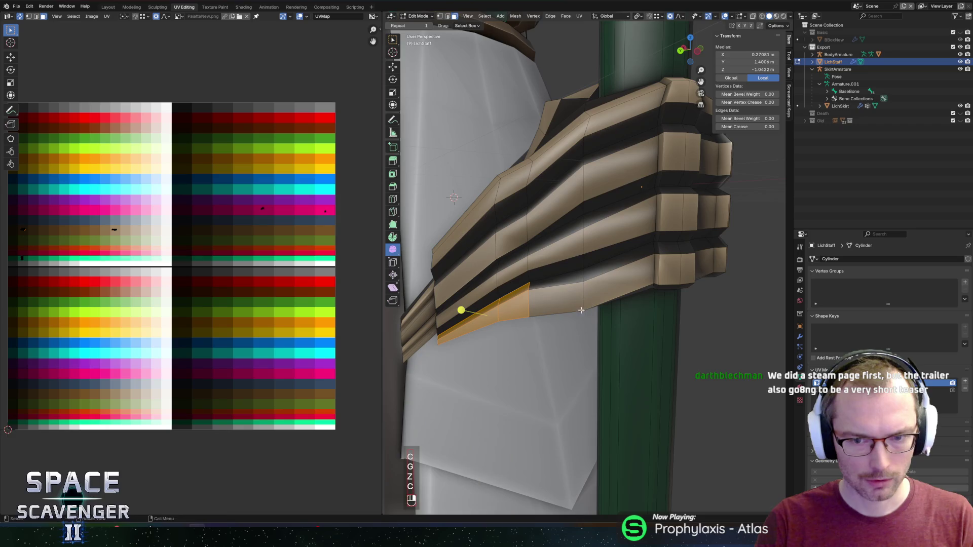
click(573, 280)
key(Tab)
scroll(down, 3)
- Undo the last finger edits and export the model as Lich.fbx into Enemies
key(ctrl+z)
key(ctrl+z)
key(ctrl+z)
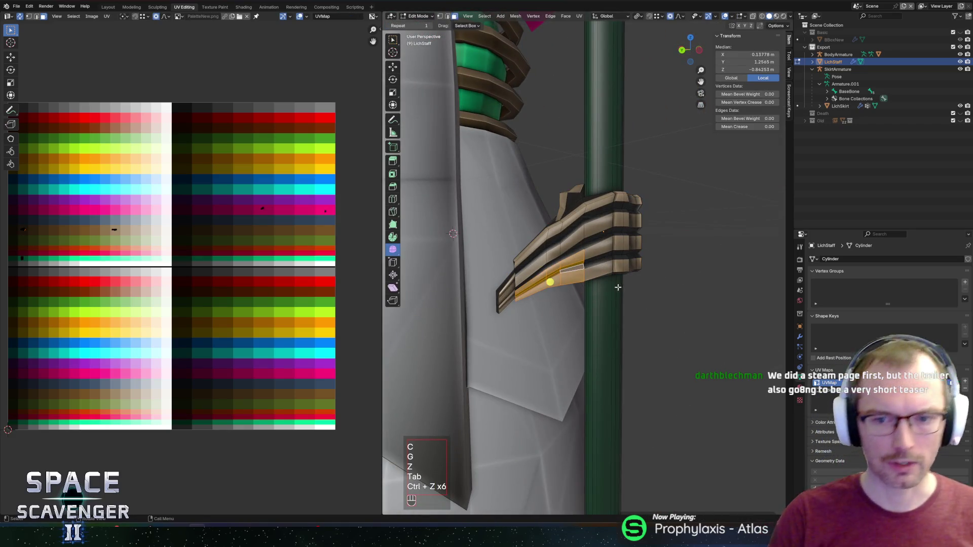
key(Tab)
key(shift+alt+e)
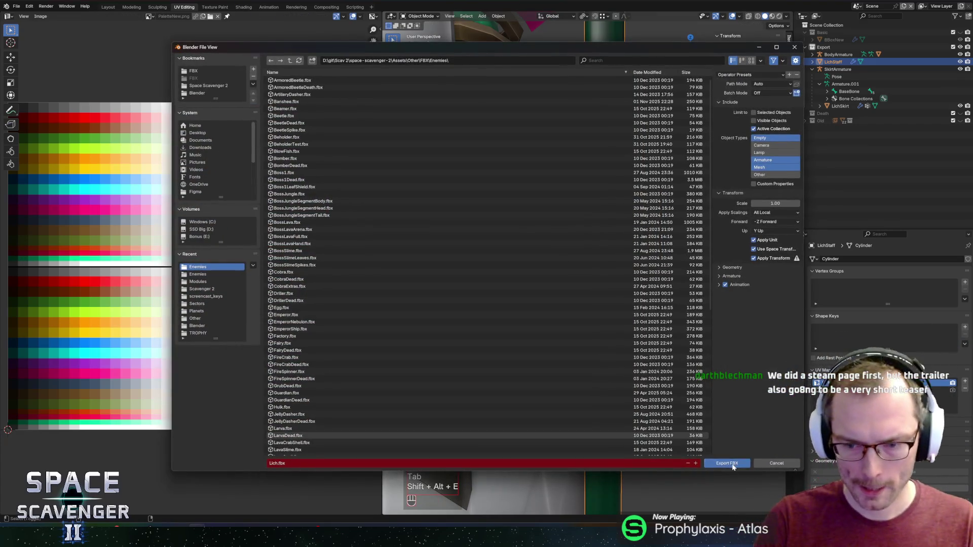
click(732, 466)
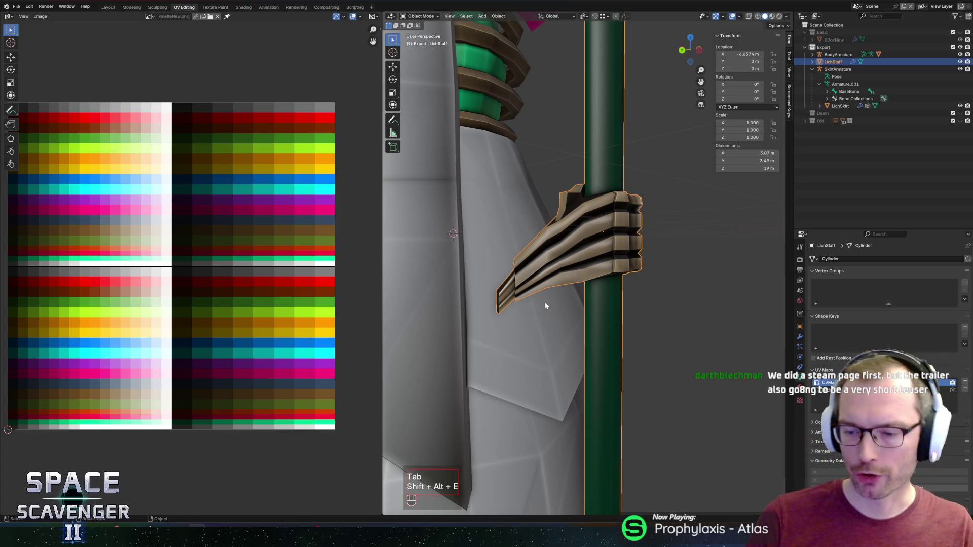
scroll(up, 3)
- Glance at Unity, then return to Blender and re-enter Edit Mode on the staff
key(alt+Tab)
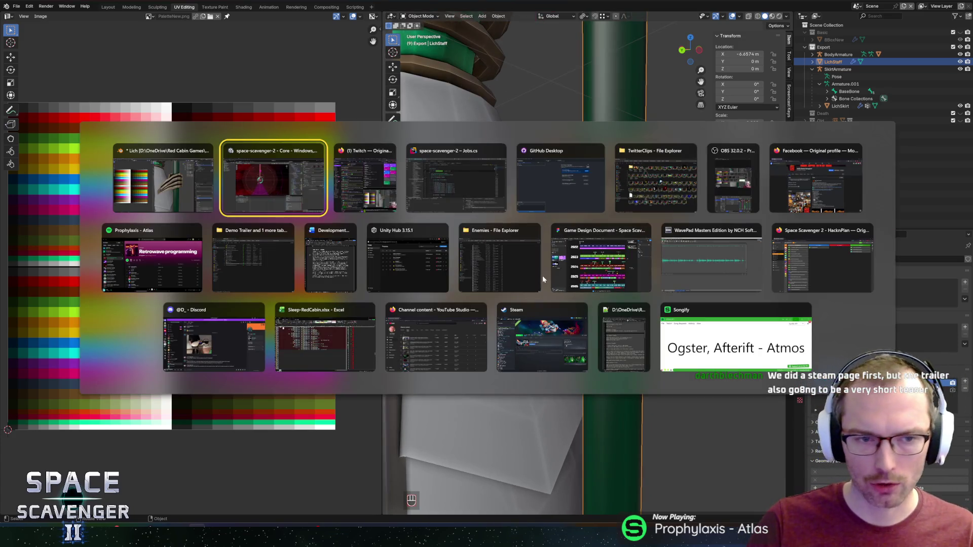
key(alt+Tab)
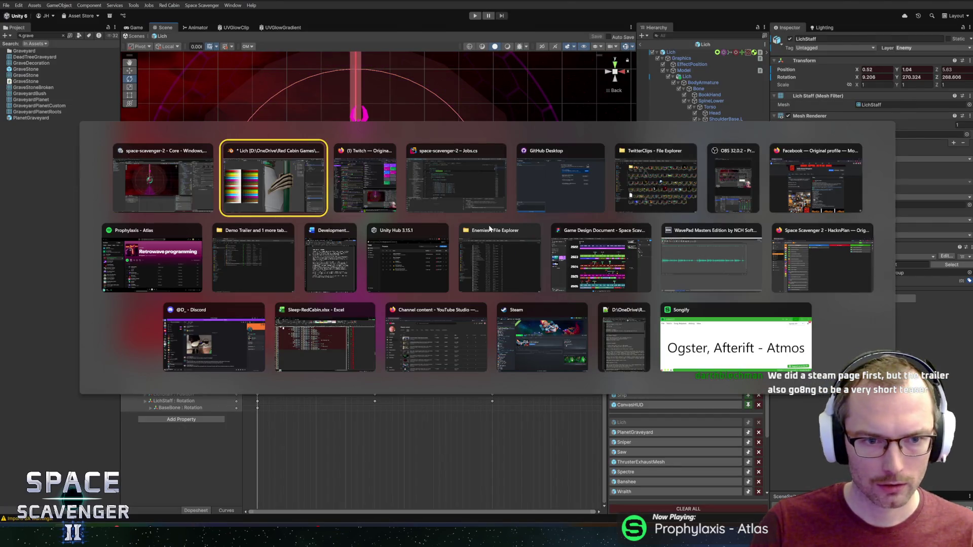
key(Tab)
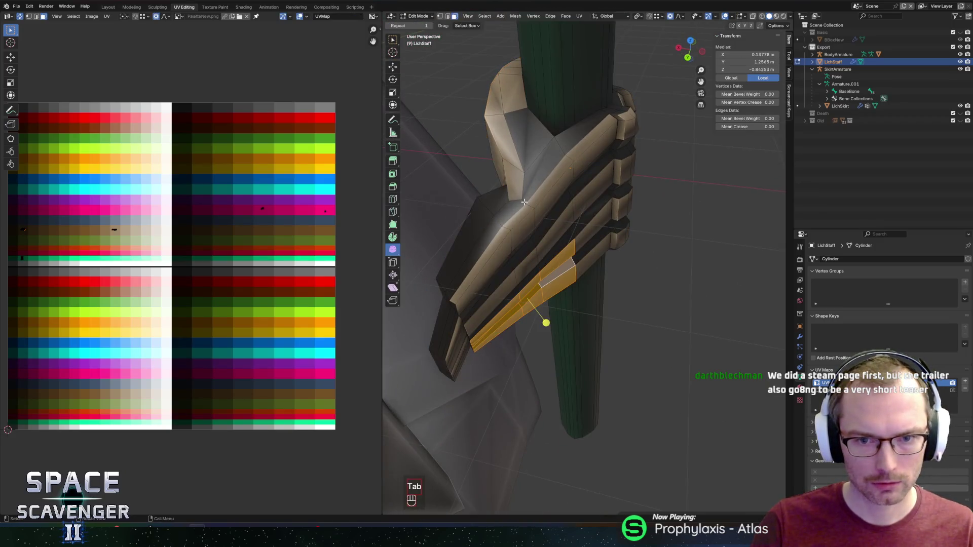
- Move the selected hand-grip edges straight up or down along Z
key(2)
key(g)
key(z)
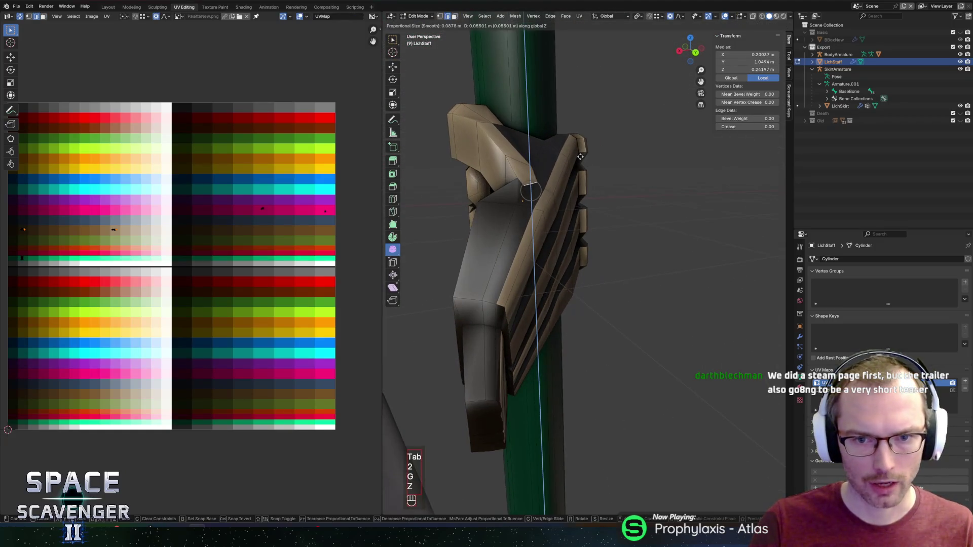
click(581, 154)
- Subdivide a grip edge and dissolve one of the grip's vertices
key(1)
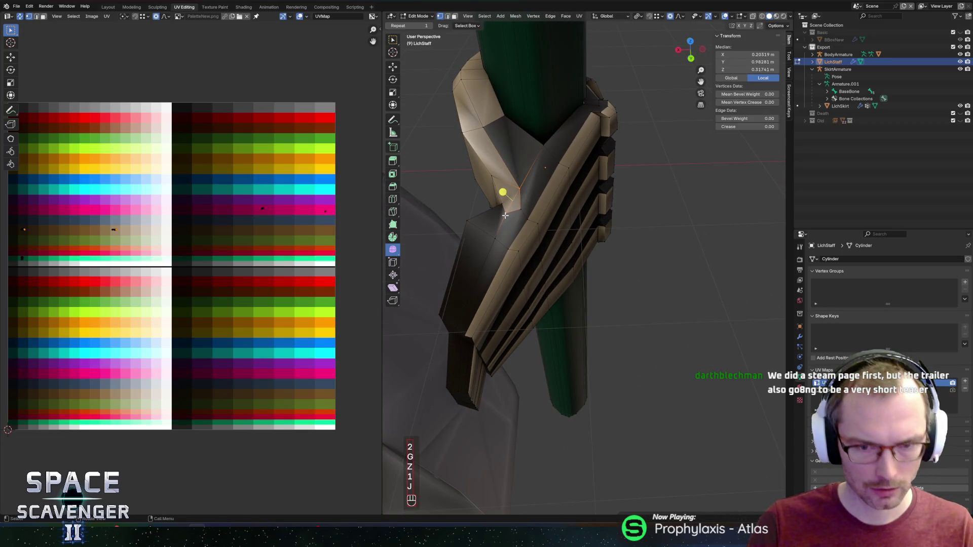
drag(509, 214, 545, 184)
right_click(513, 222)
click(515, 222)
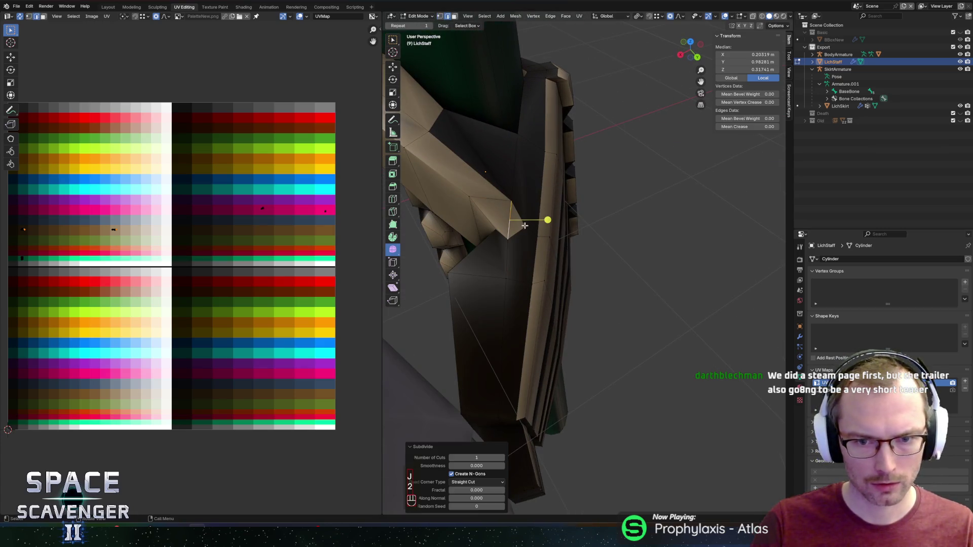
click(524, 225)
key(x)
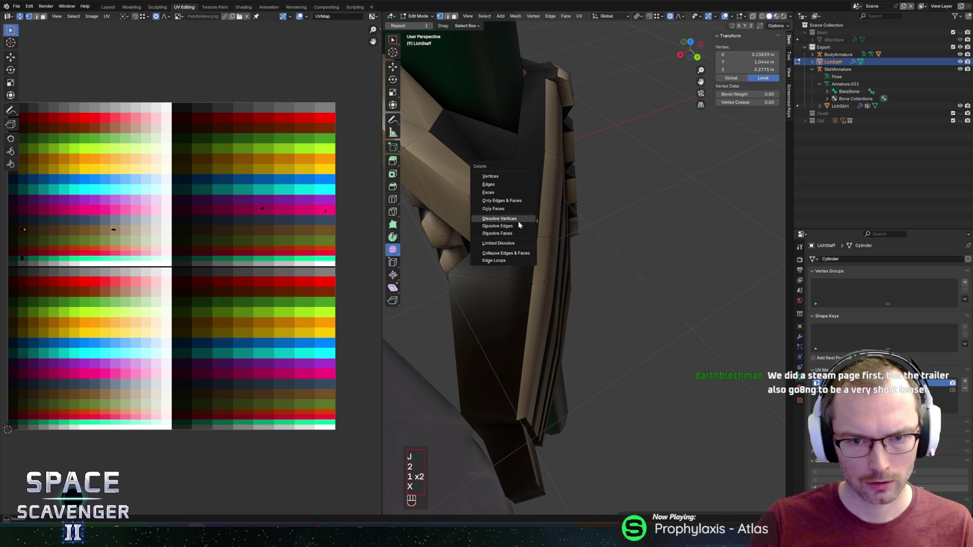
click(518, 219)
key(1)
click(517, 213)
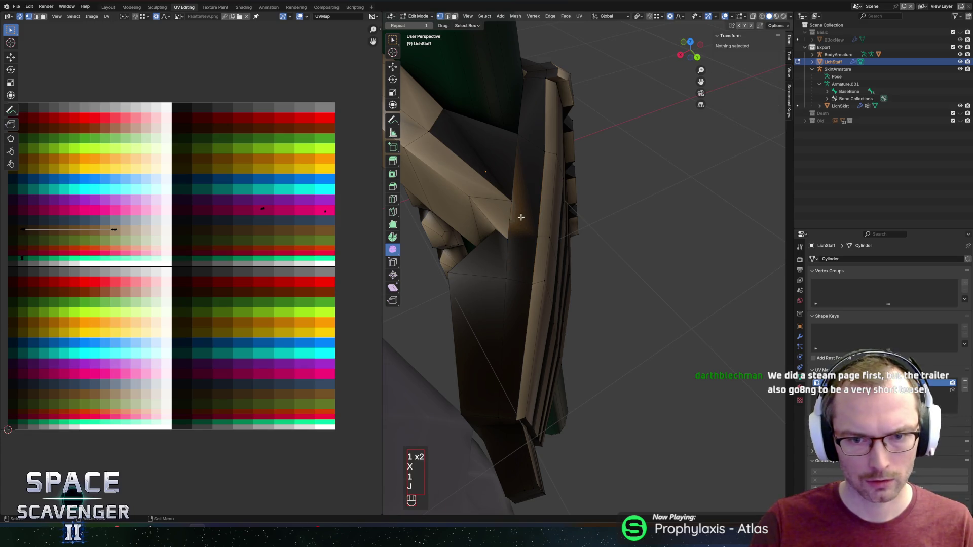
- Select two grip faces and shift their UVs to a new spot on the palette texture
key(3)
click(527, 172)
click(521, 253)
scroll(up, 3)
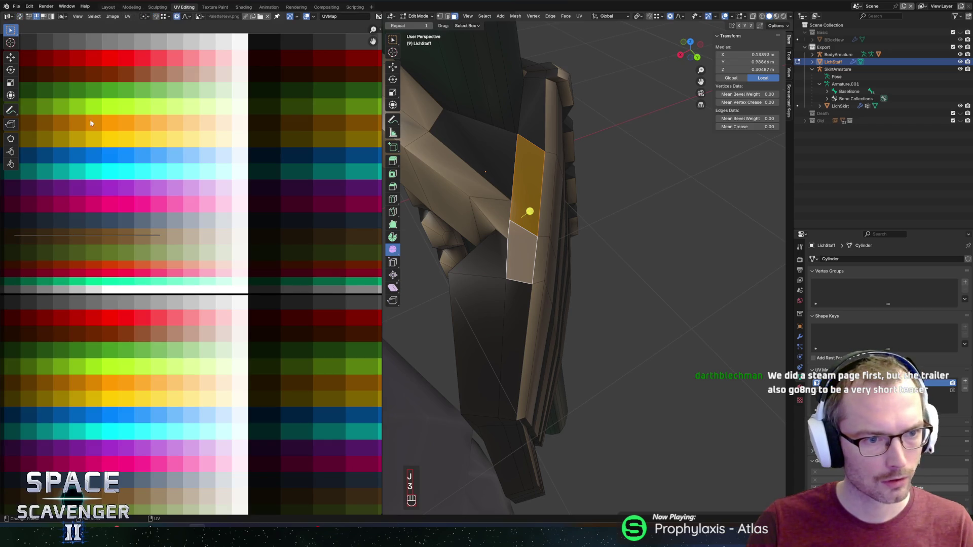
scroll(down, 3)
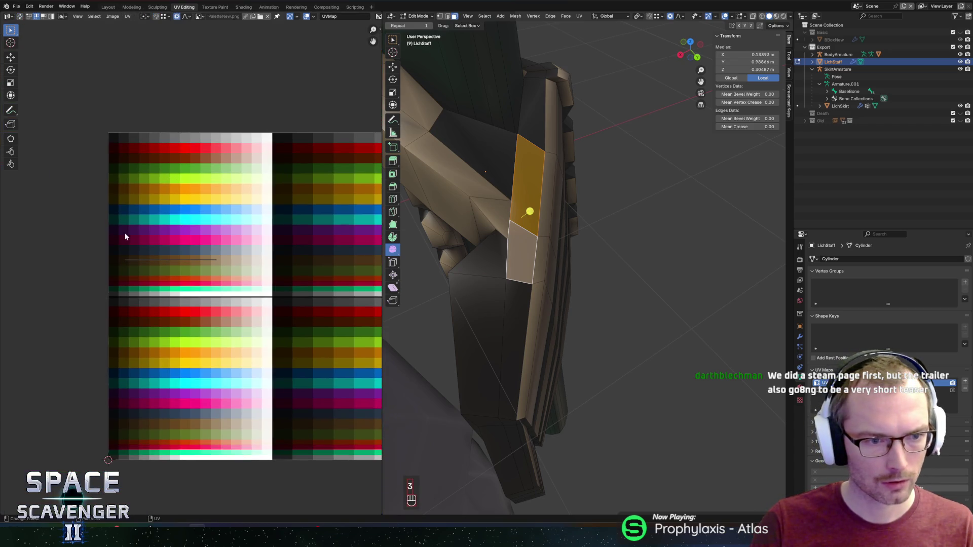
key(g)
click(161, 280)
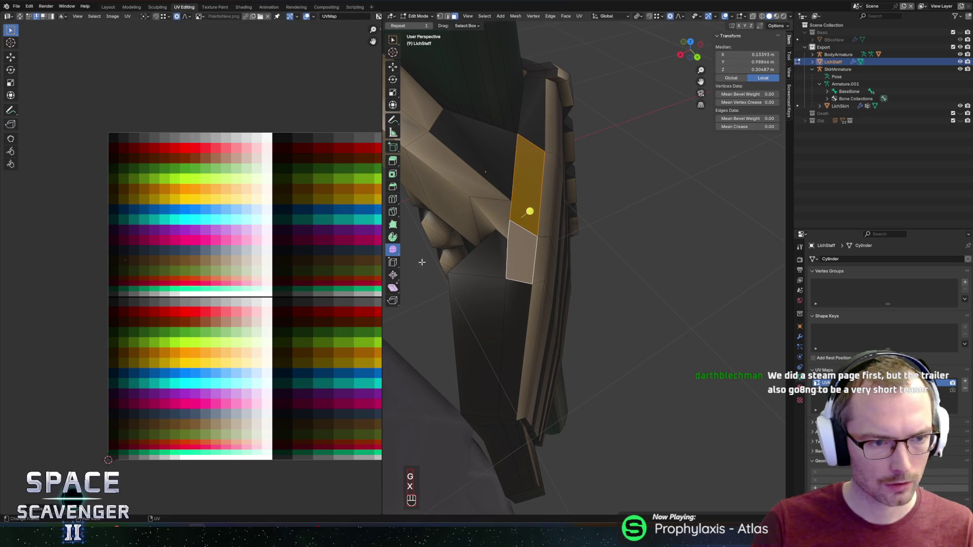
- Return to Object Mode and re-export the model as Lich.fbx
key(Tab)
drag(554, 263, 487, 252)
key(shift+alt+e)
key(Return)
key(alt+Tab)
- Scrub the Aiming clip to frame 40 and remove the LichStaff keys at frame 20
drag(473, 243, 393, 262)
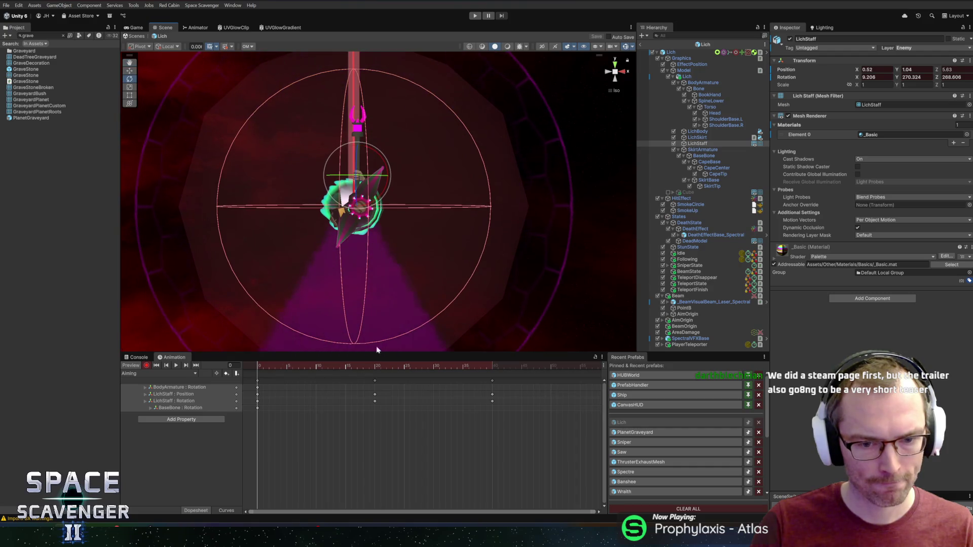
drag(260, 365, 372, 373)
key(ctrl+z)
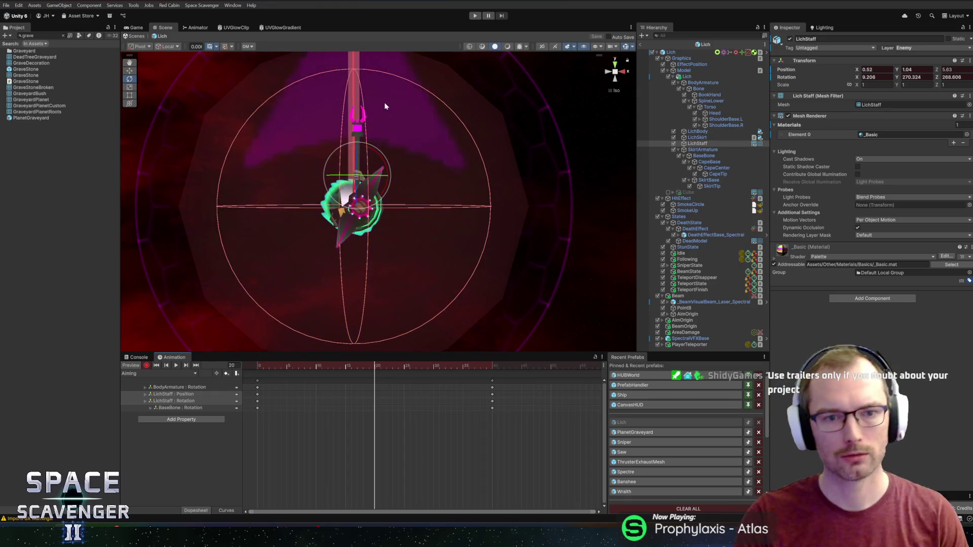
drag(384, 103, 410, 371)
drag(519, 374, 438, 375)
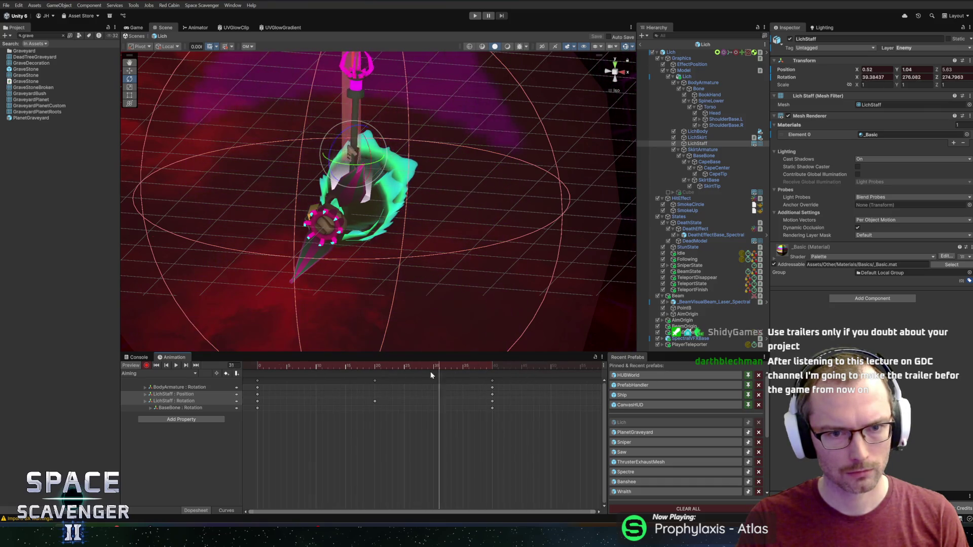
drag(342, 375, 375, 380)
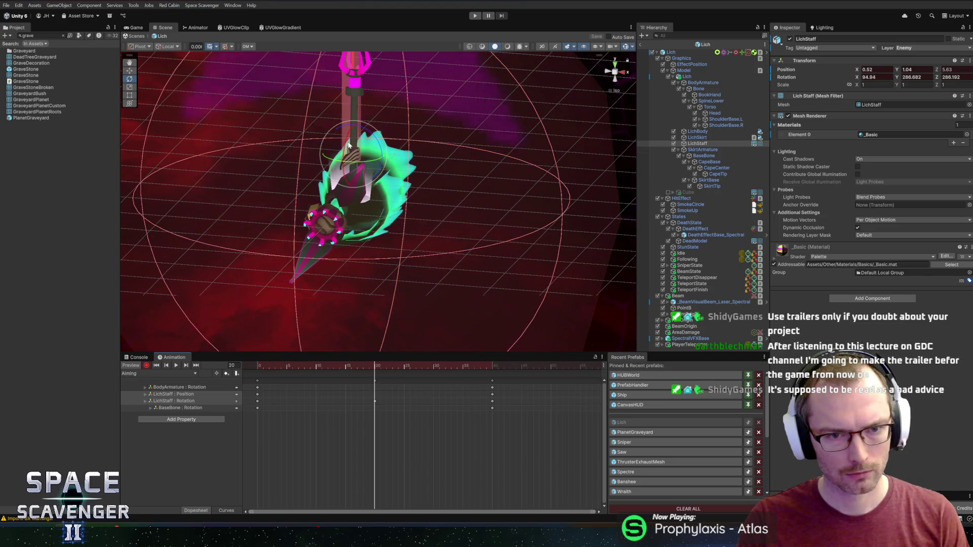
- Try a new LichStaff angle, revert the frame-20 keys, and play the Aiming clip
drag(343, 147, 350, 138)
key(shift+comma)
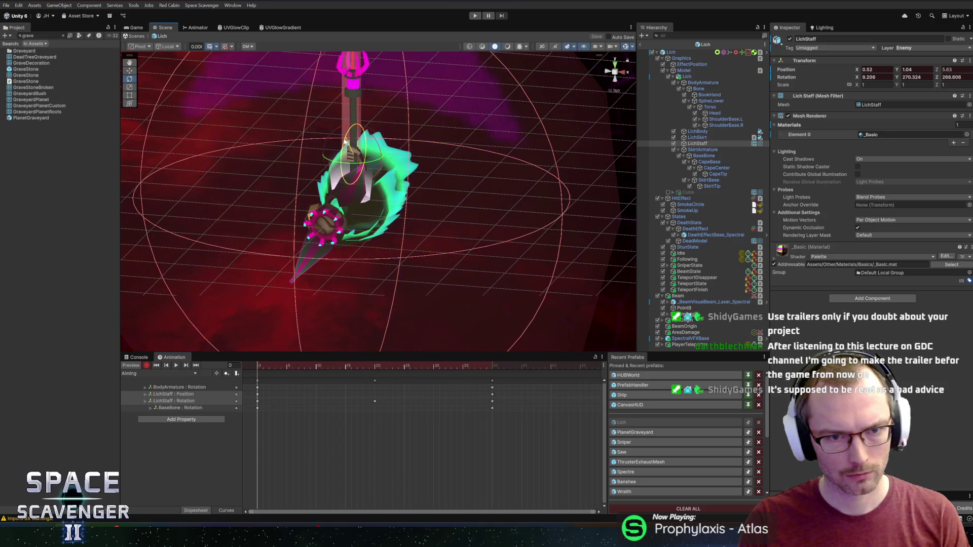
click(296, 365)
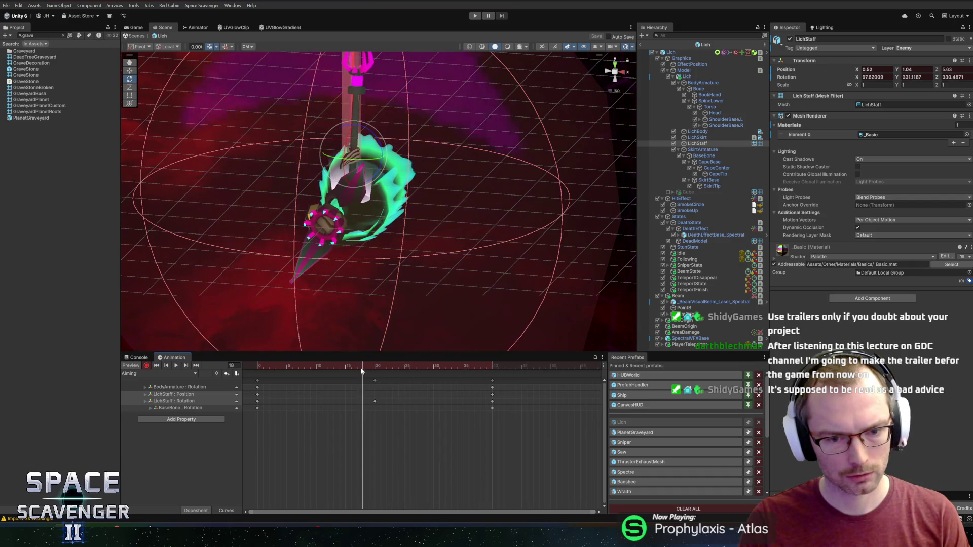
key(ctrl+z)
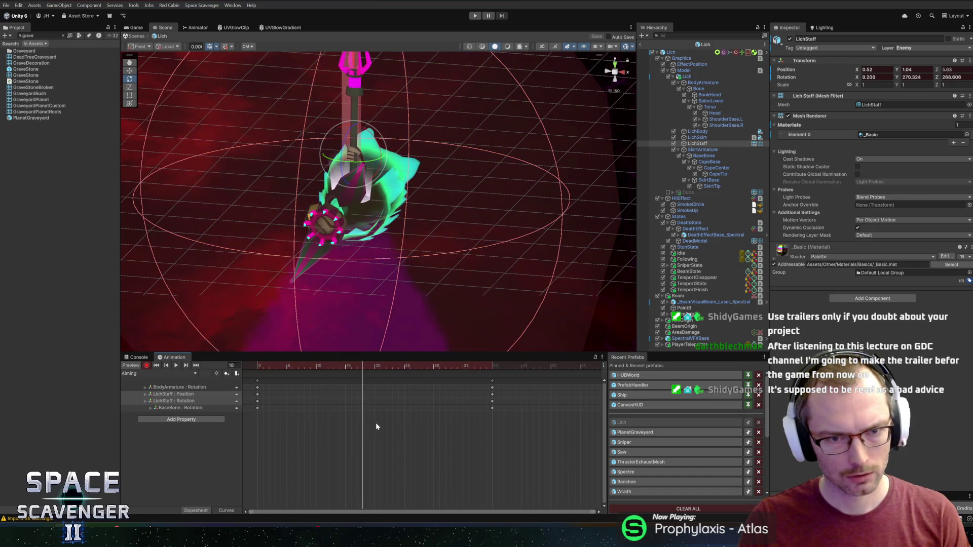
click(176, 365)
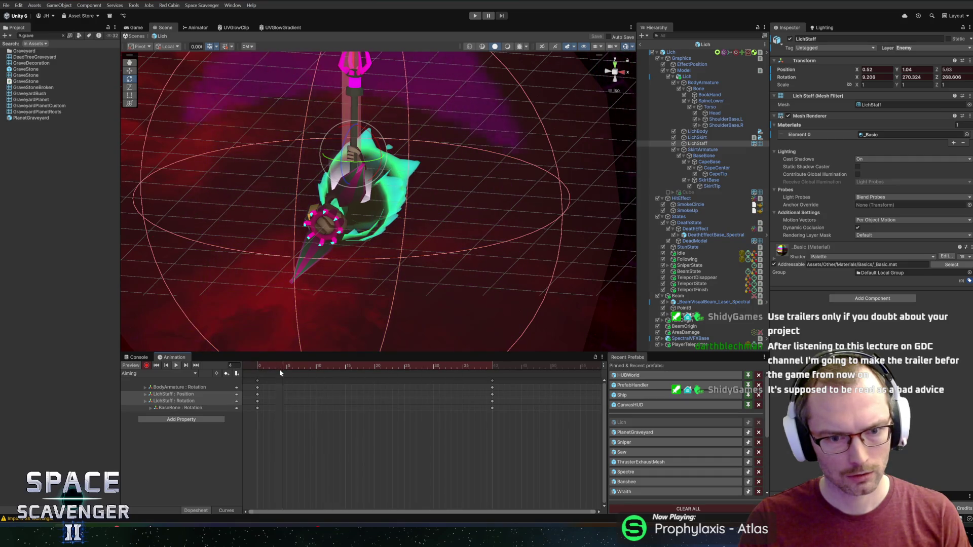
drag(299, 369, 377, 374)
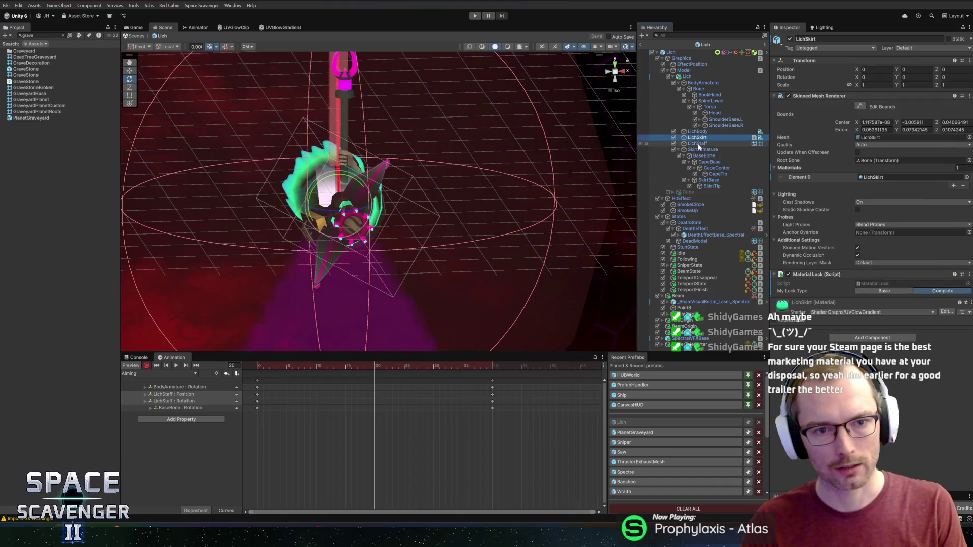
- Rotate the LichStaff to key its rotation at frame 20, then preview the pose
click(368, 366)
click(375, 365)
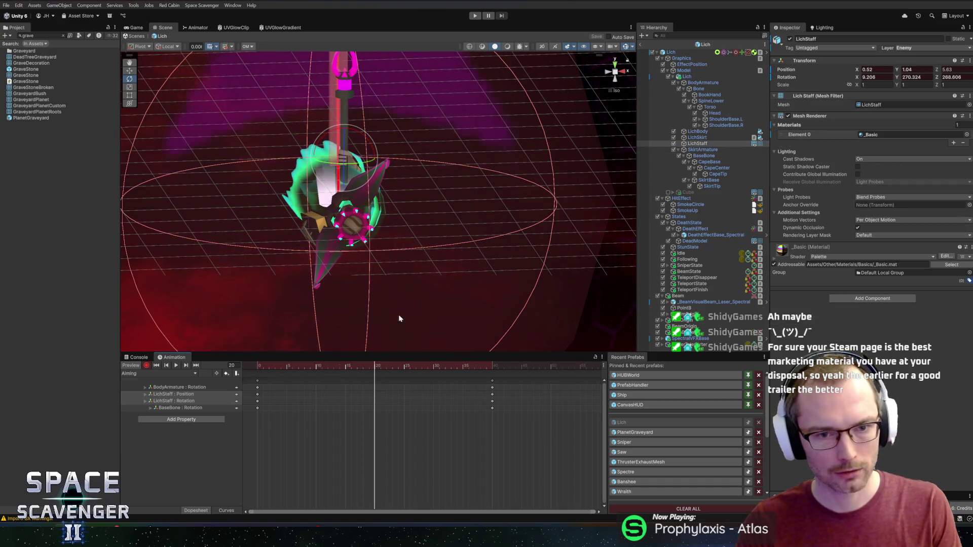
drag(311, 177, 275, 176)
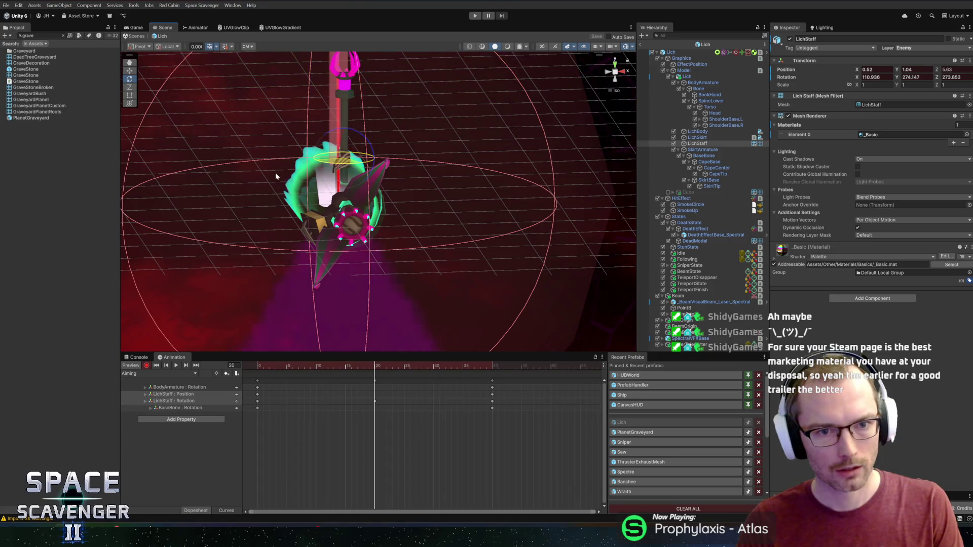
click(292, 366)
key(space)
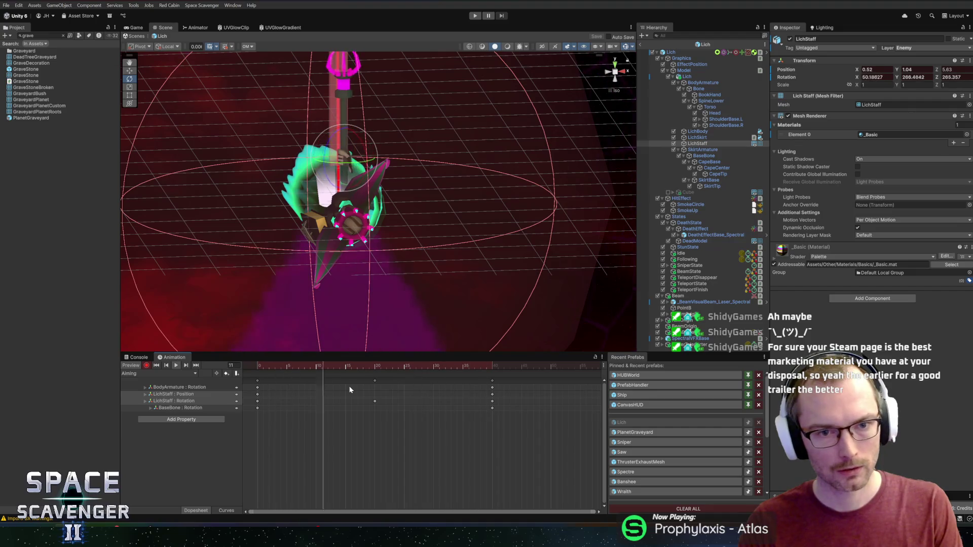
- Raise the LichStaff to key its position at frame 20 and check frames 7–14
click(377, 366)
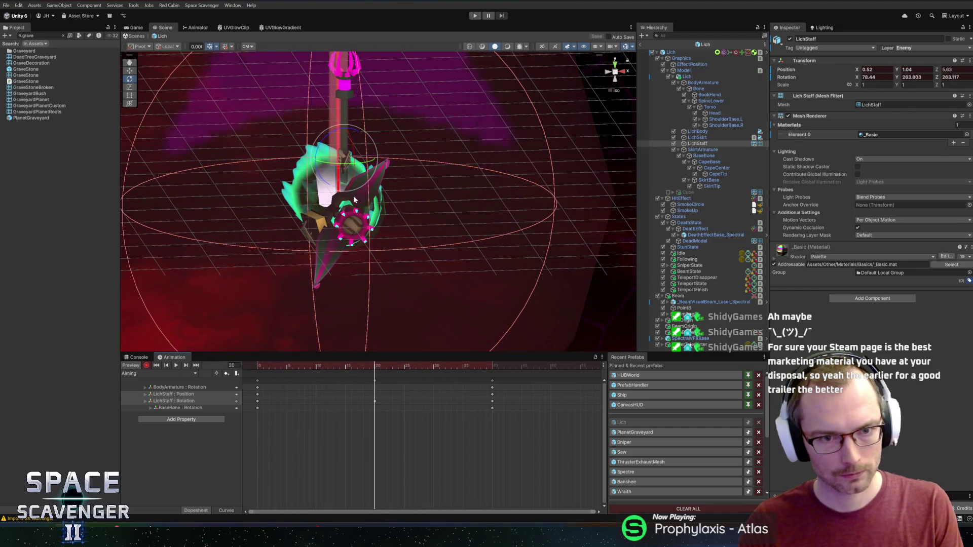
drag(346, 133, 342, 138)
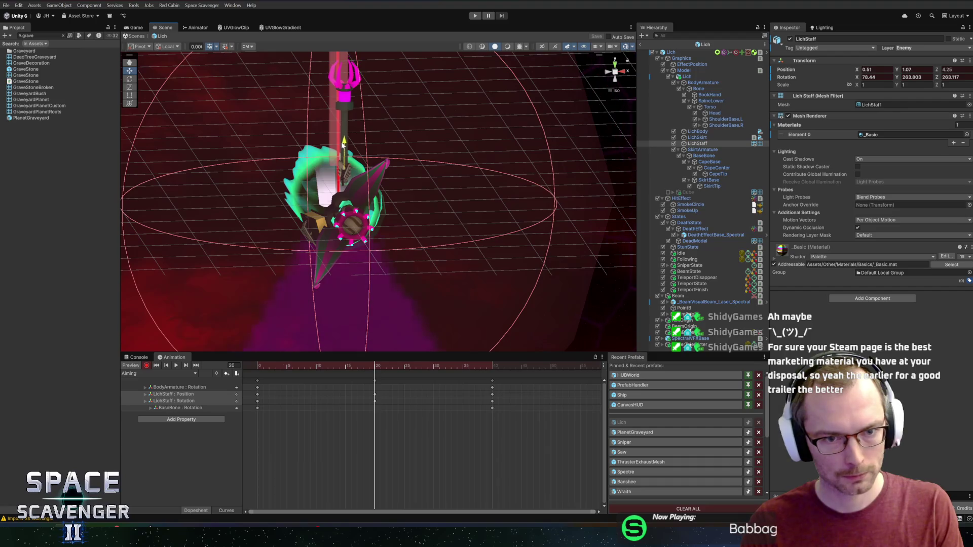
click(300, 366)
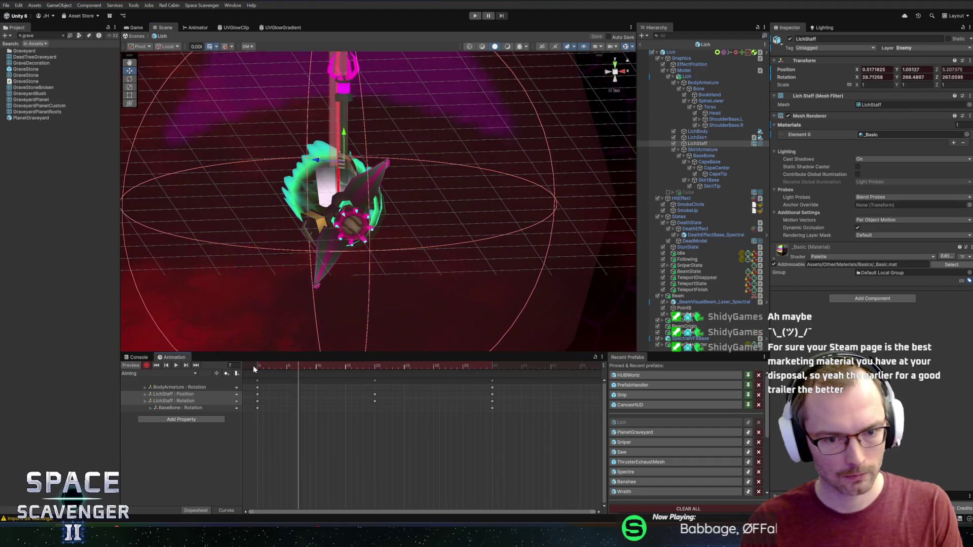
key(comma)
key(comma)
drag(349, 218, 484, 246)
key(comma)
key(comma)
key(comma)
key(comma)
drag(368, 363, 375, 366)
- Exit the Lich prefab to the main scene and start the game
drag(240, 340, 356, 374)
click(192, 401)
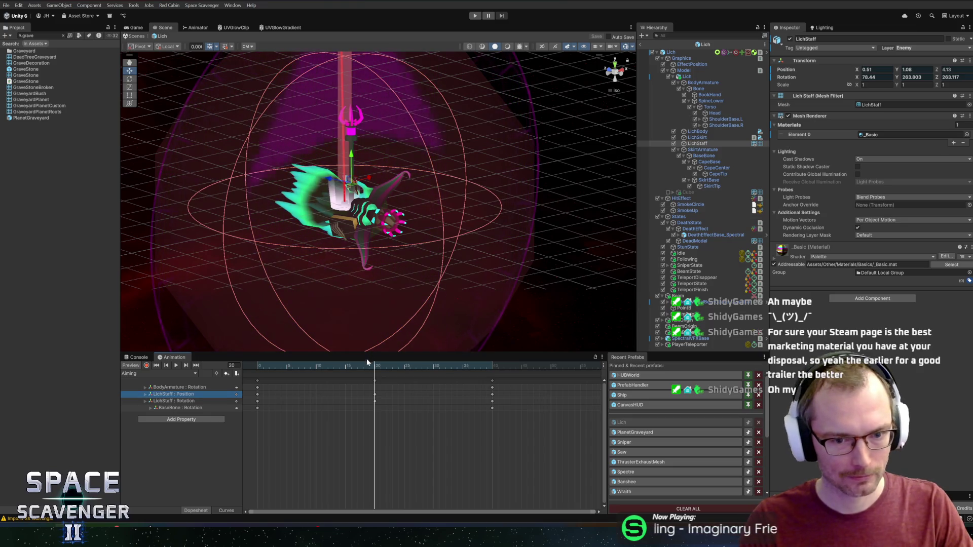
click(641, 45)
click(474, 16)
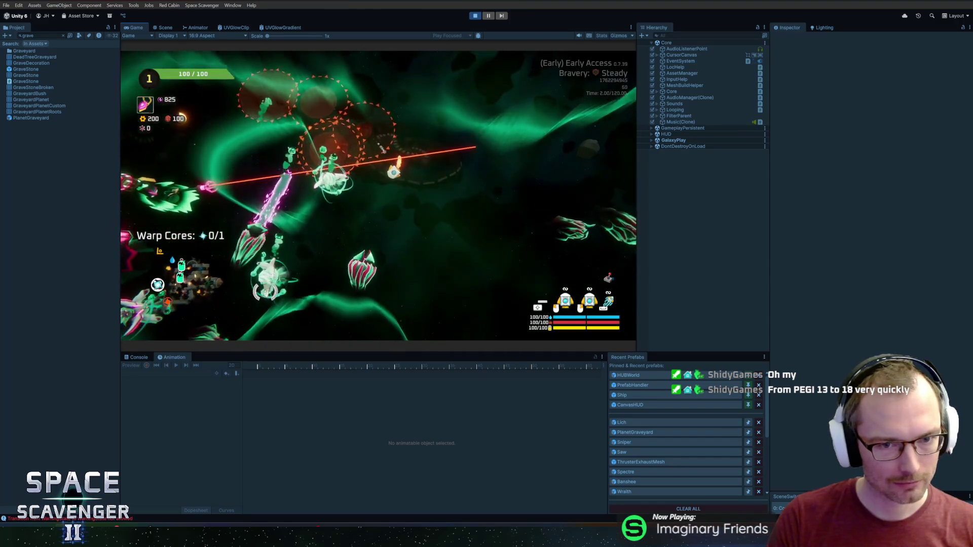
- Run 'level clear' and then 'spawn Lich' in the in-game console
key(grave)
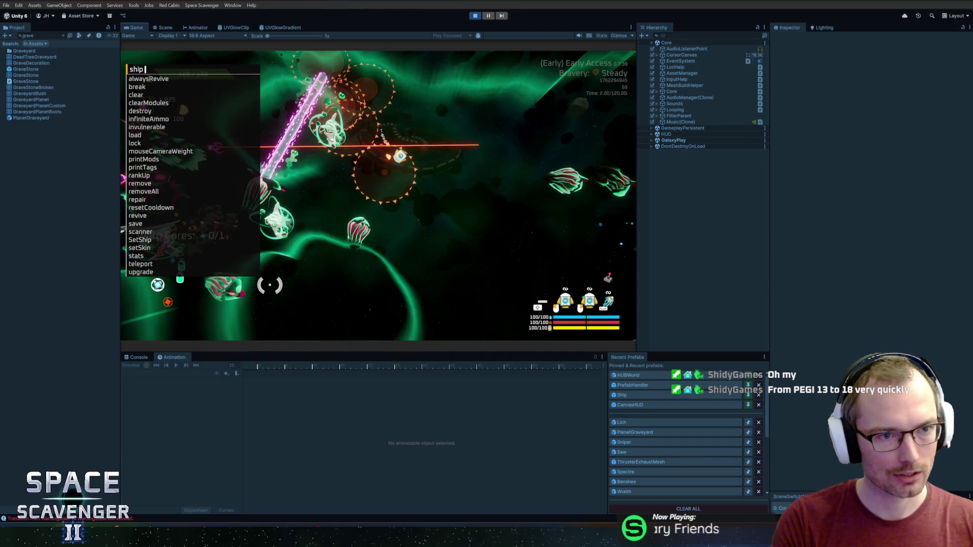
text(se)
key(Return)
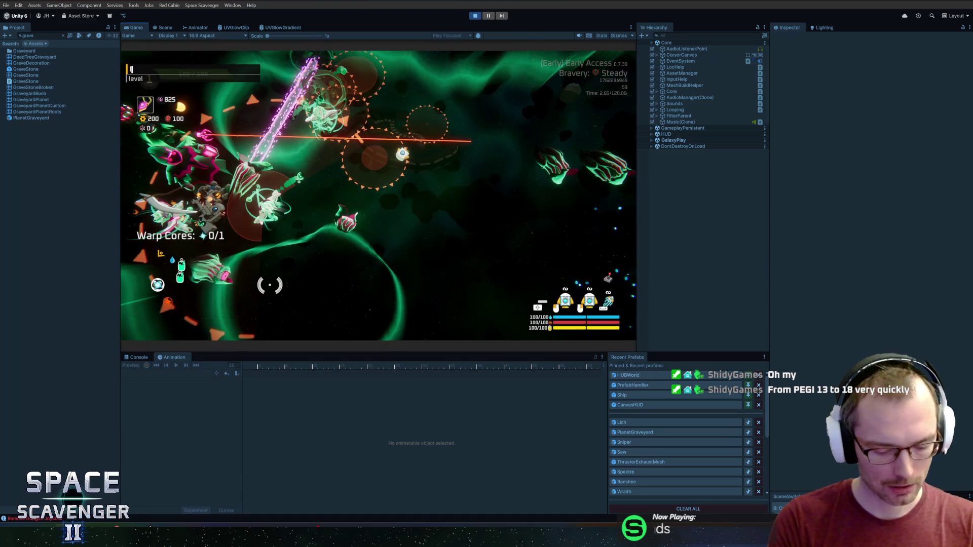
text(lear)
key(Return)
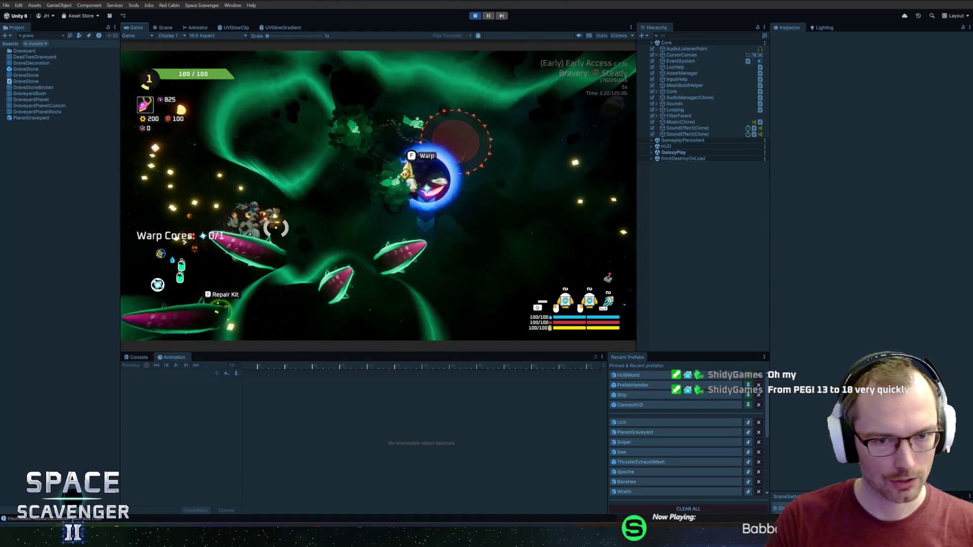
key(grave)
key(Up)
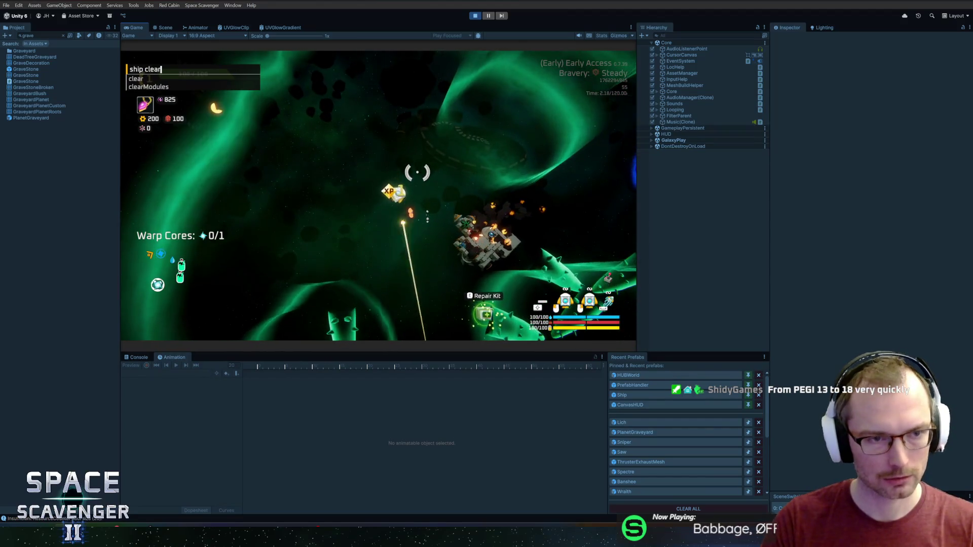
key(Return)
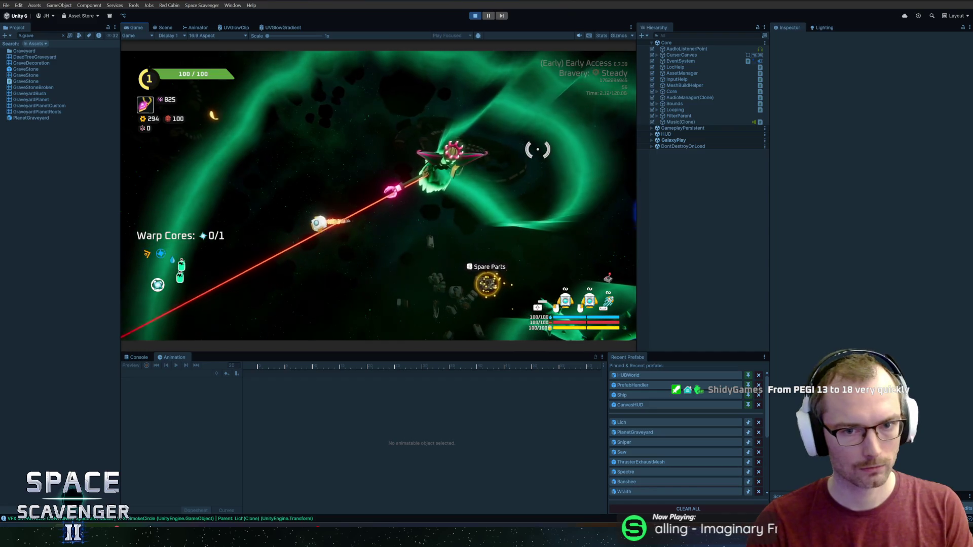
- Stop the playtest and open the Nethergeist prefab from Recent Prefabs
key(ctrl+p)
scroll(down, 3)
click(640, 404)
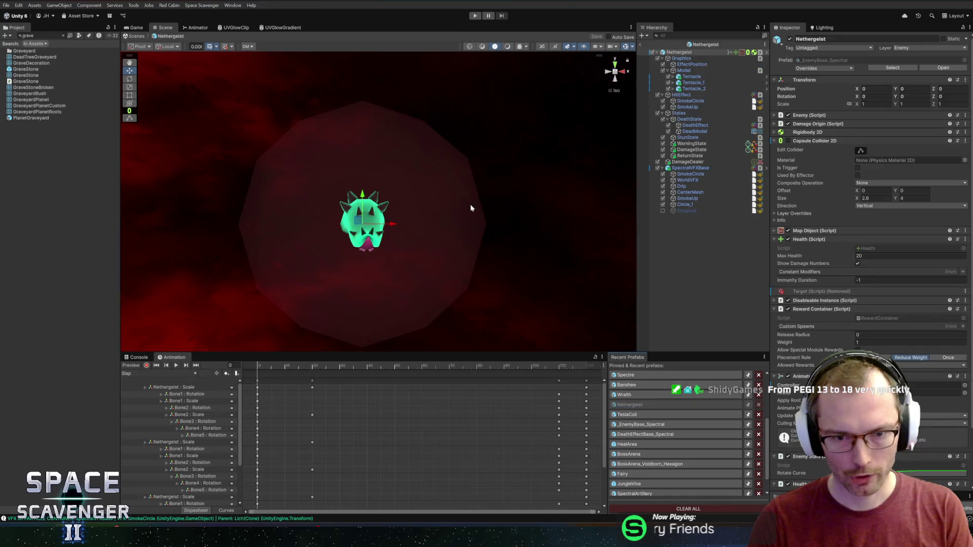
- Assign the Spectre_Pink material to the Tentacle prefab's NethergeistCurve mesh
drag(453, 175, 715, 148)
drag(460, 183, 378, 163)
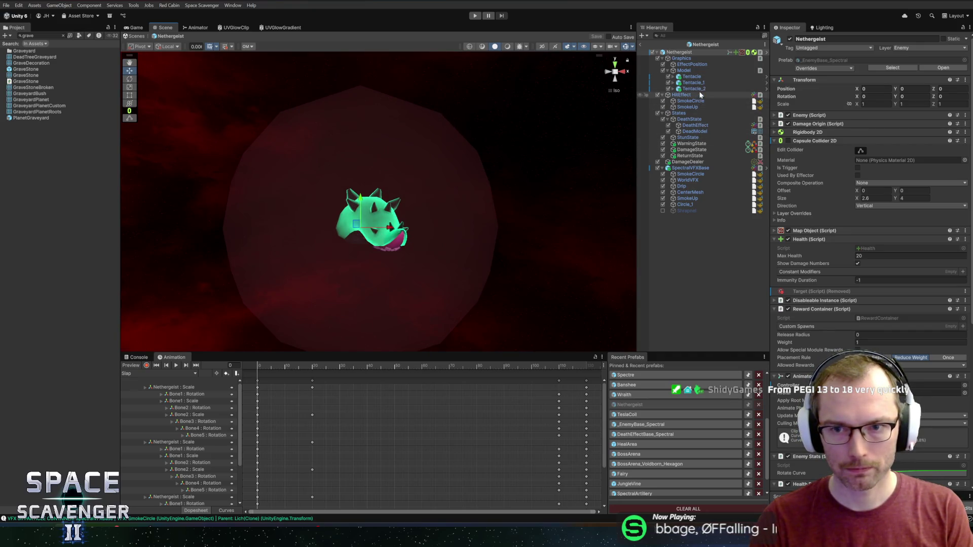
click(765, 76)
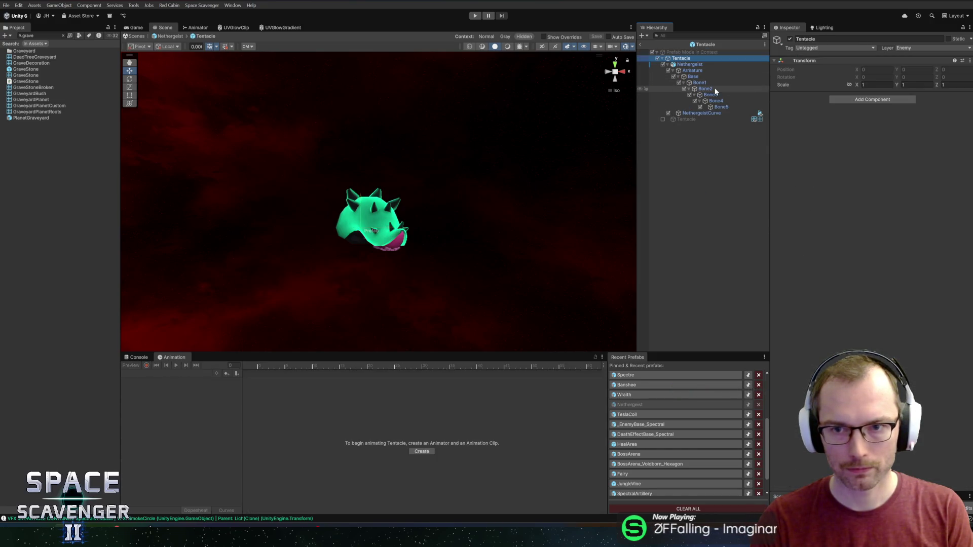
click(699, 114)
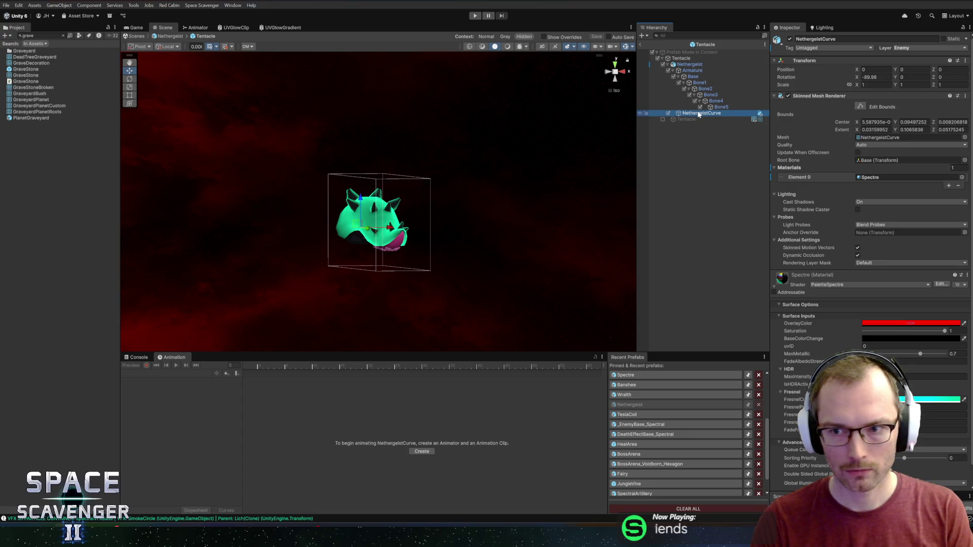
click(961, 177)
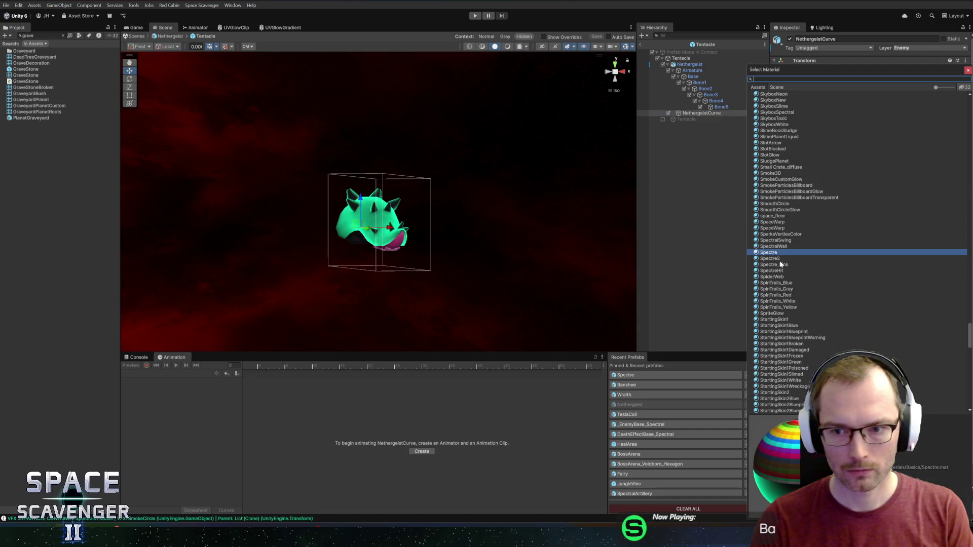
double_click(780, 265)
drag(583, 228, 438, 221)
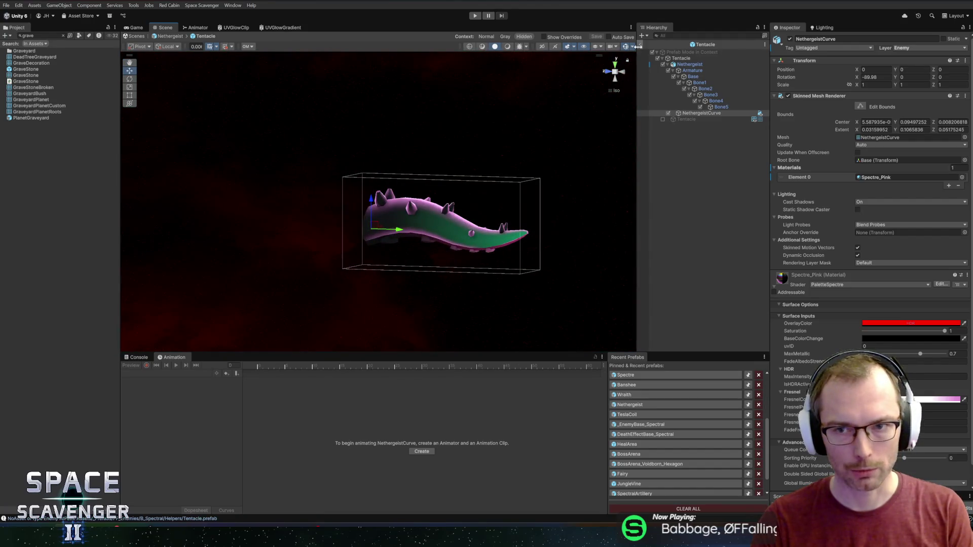
- Go back through the breadcrumbs to the main scene and start playing
click(639, 47)
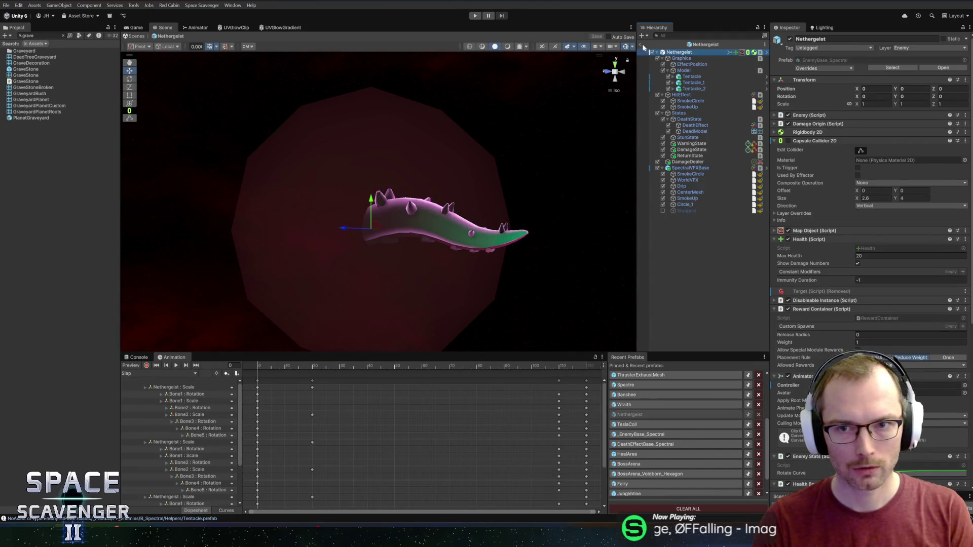
click(641, 45)
click(473, 17)
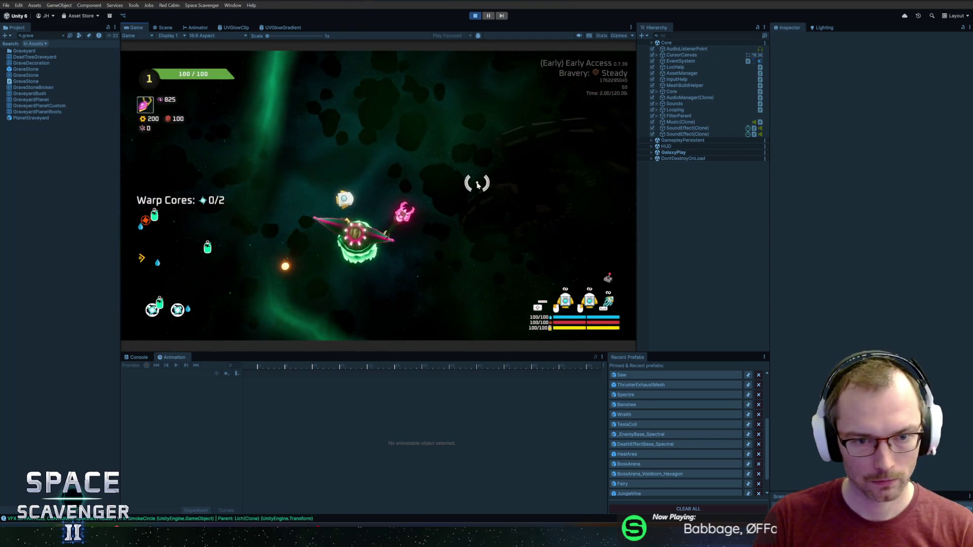
- Fly the ship to the left around the level, then stop Play mode
key(a)
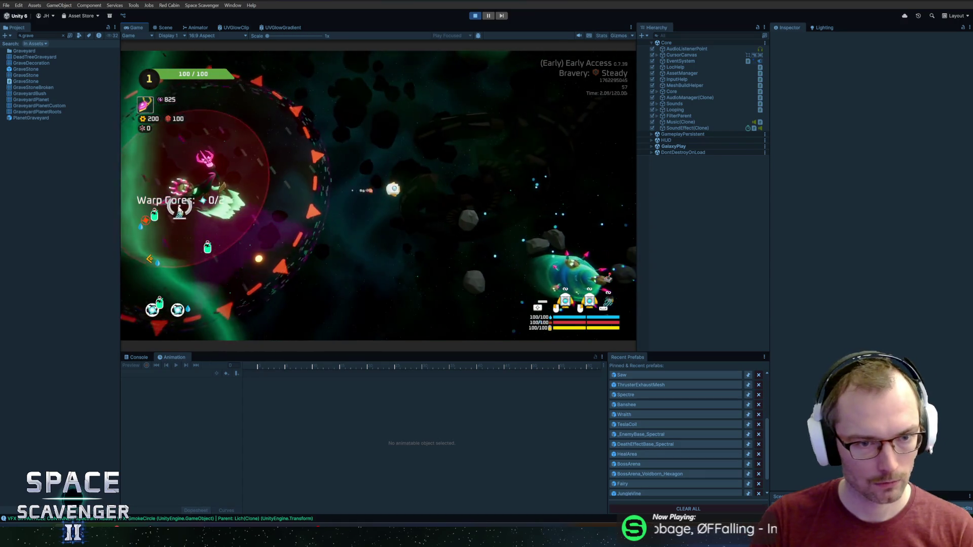
key(a)
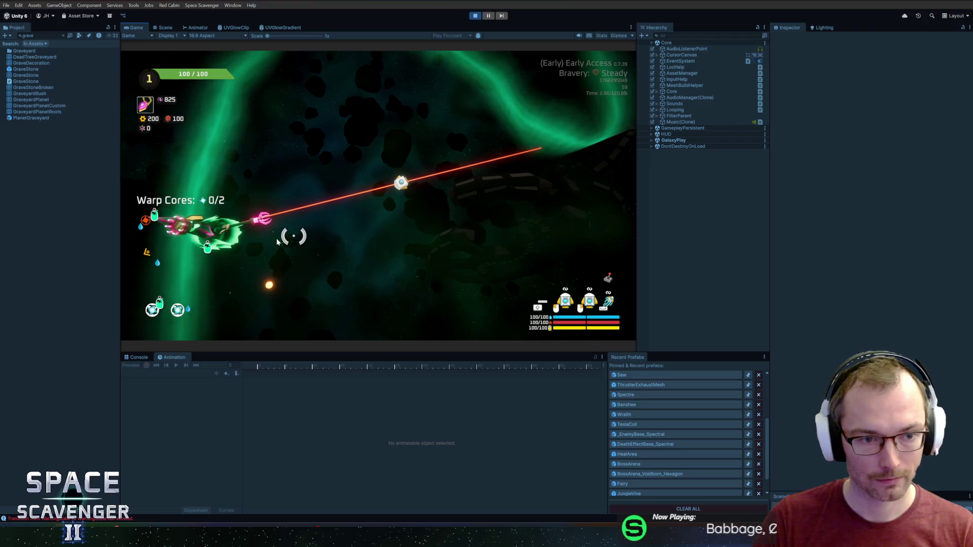
key(ctrl+p)
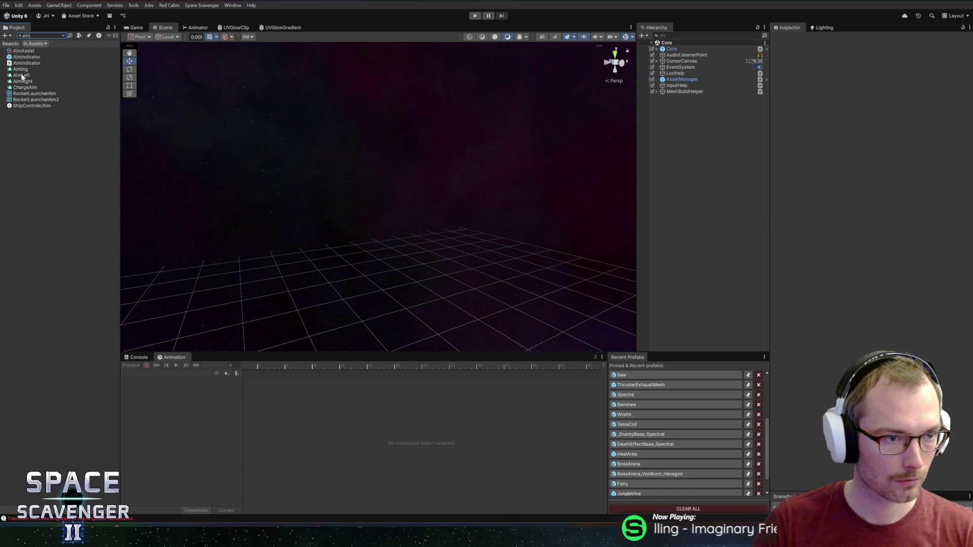
- Select the Aiming clip, clear the search, and make the Animation area taller
click(22, 71)
click(63, 35)
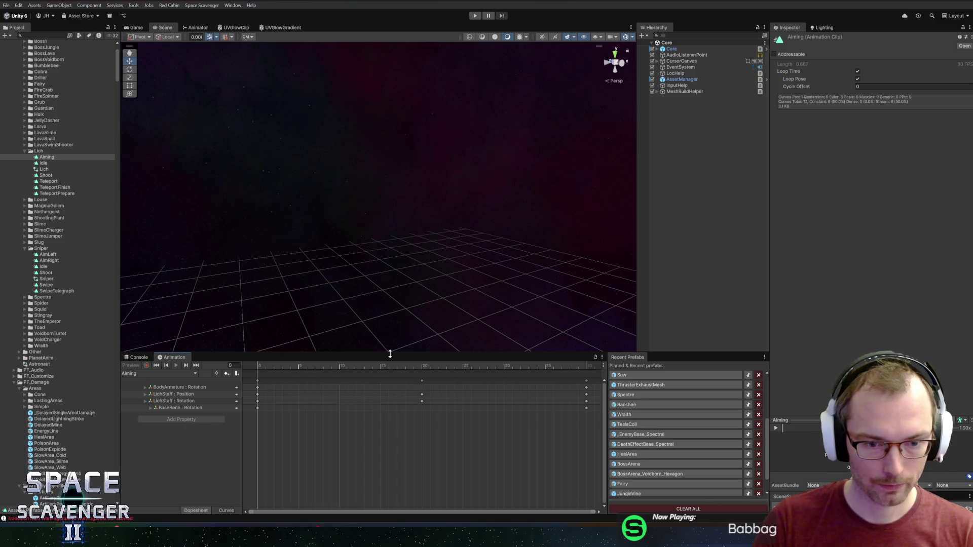
drag(389, 354, 390, 332)
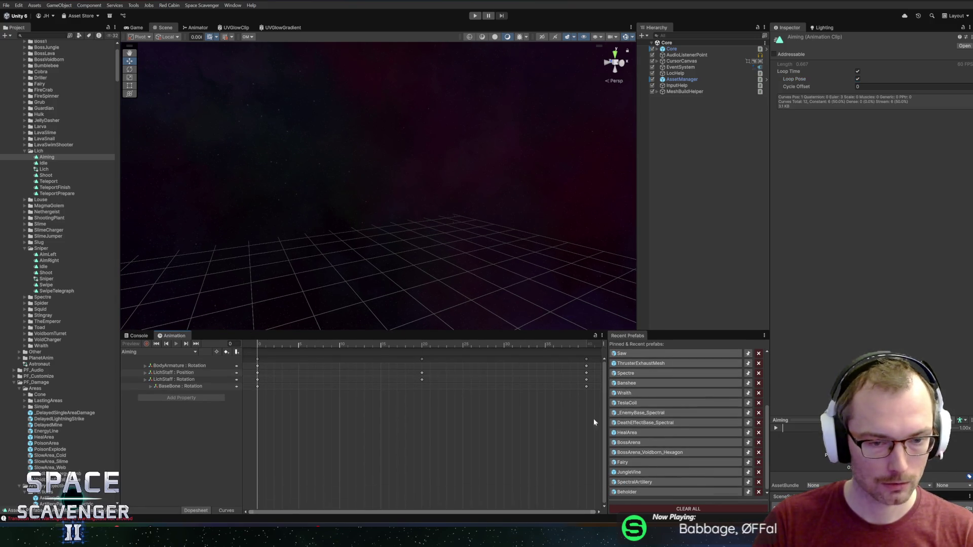
- Open the Lich from Recent Prefabs, load its Aiming clip, and scrub to frame 16
scroll(up, 3)
click(639, 402)
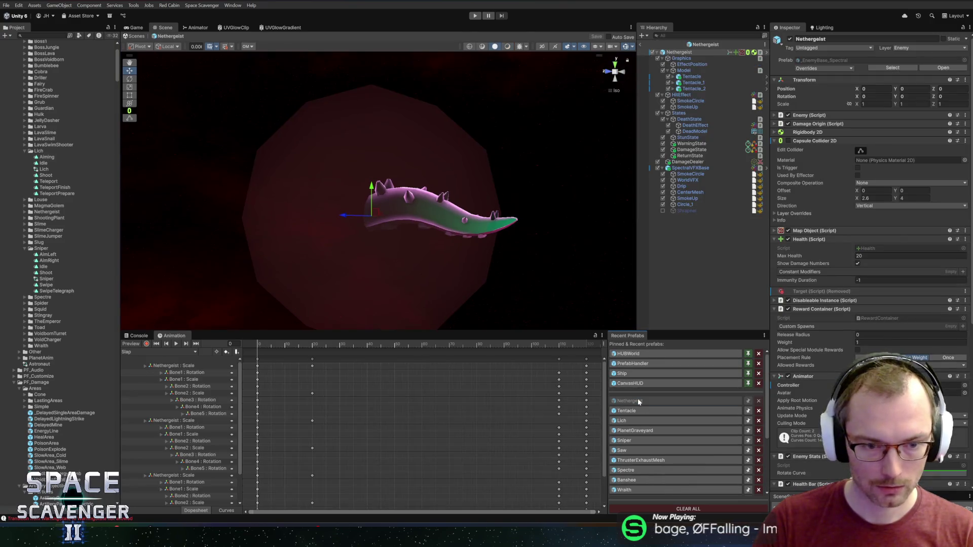
click(642, 410)
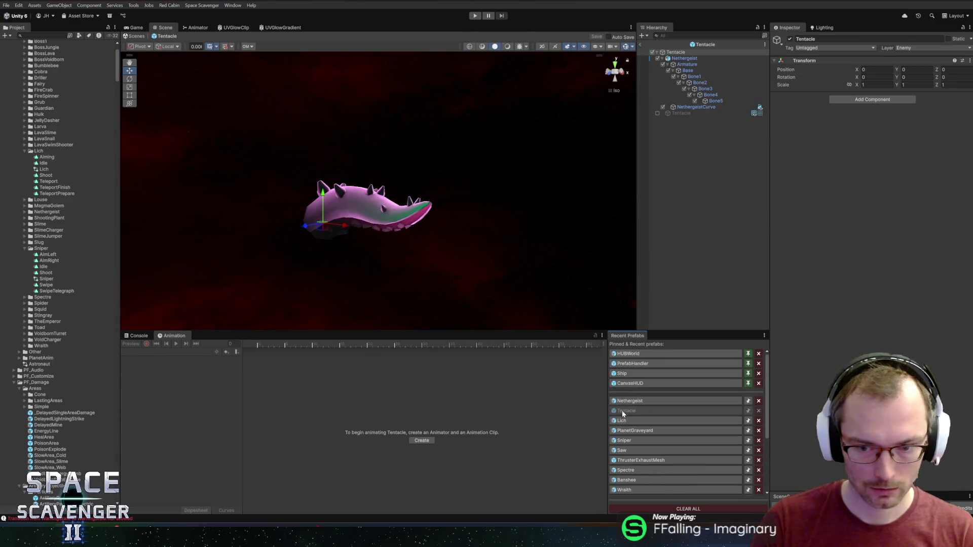
click(631, 421)
click(150, 350)
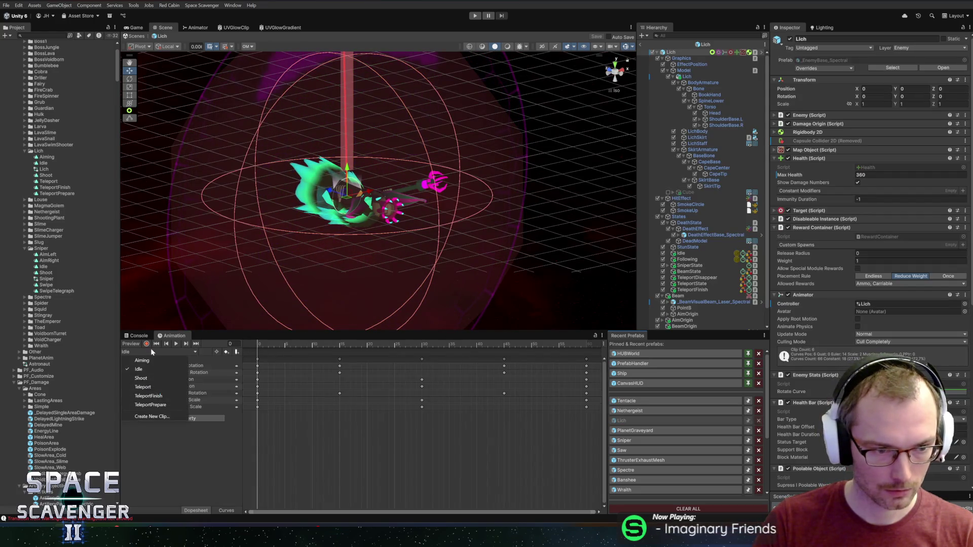
click(142, 360)
drag(272, 348, 418, 352)
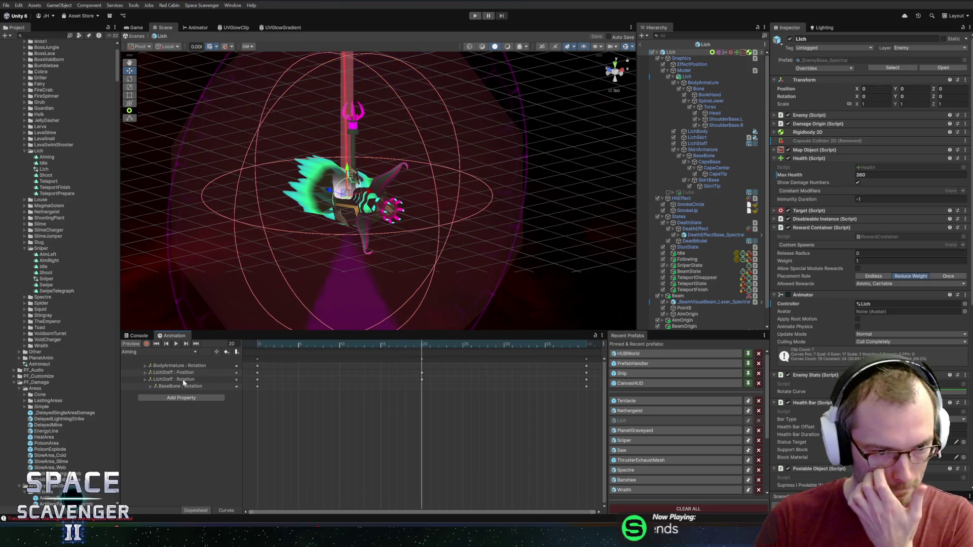
- Select the LichStaff Position track, deleting it once and undoing the deletion
click(183, 380)
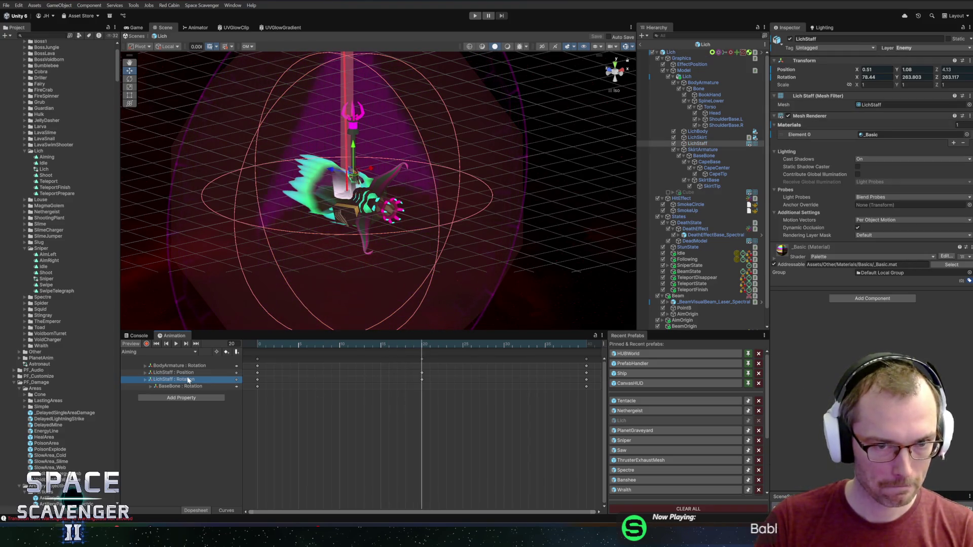
click(188, 374)
key(Delete)
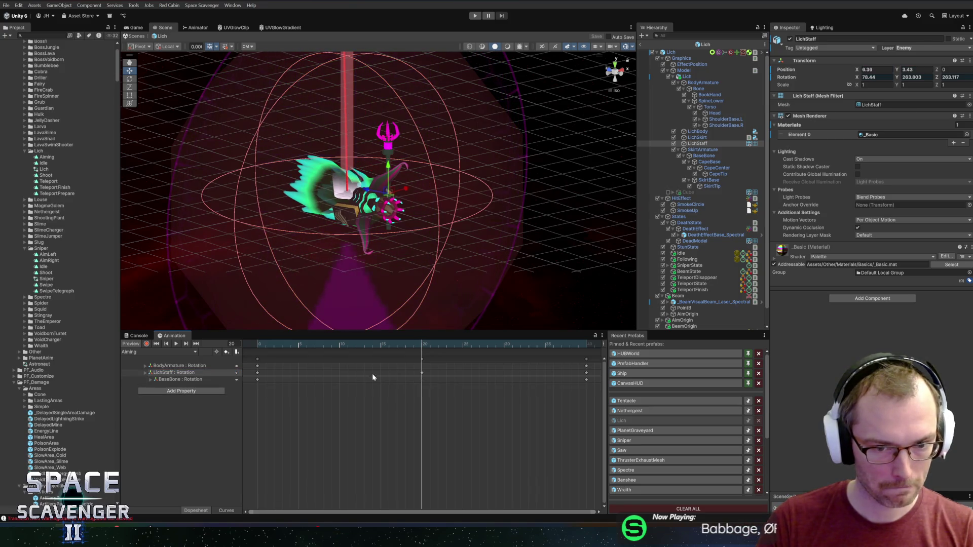
key(ctrl+z)
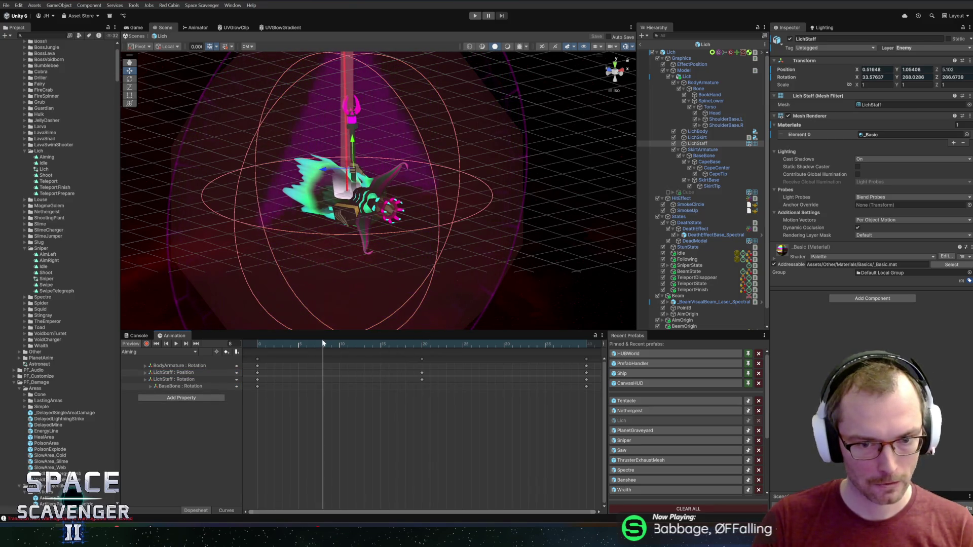
click(191, 374)
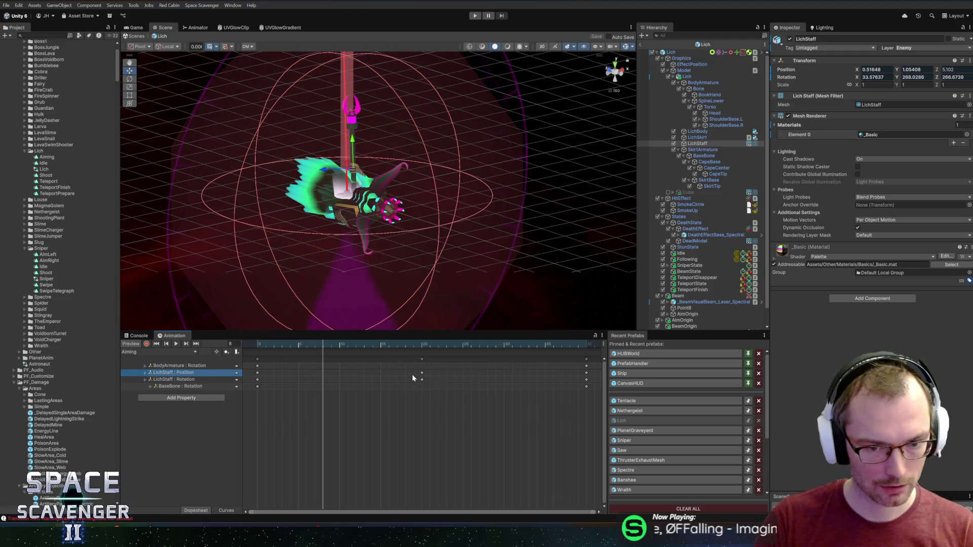
- Turn on recording, tilt the LichStaff at frame 20, and move that rotation key to frame 10
click(147, 343)
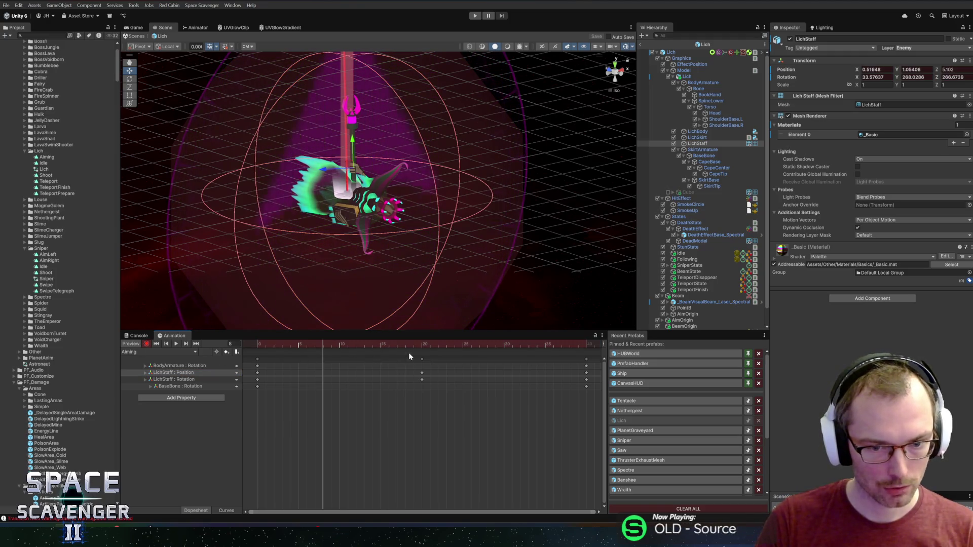
drag(387, 344, 258, 347)
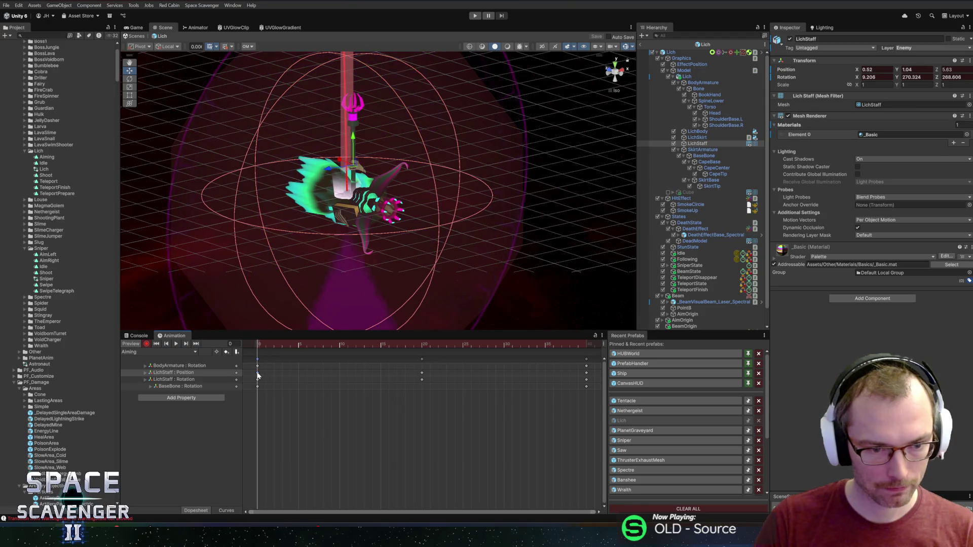
click(423, 345)
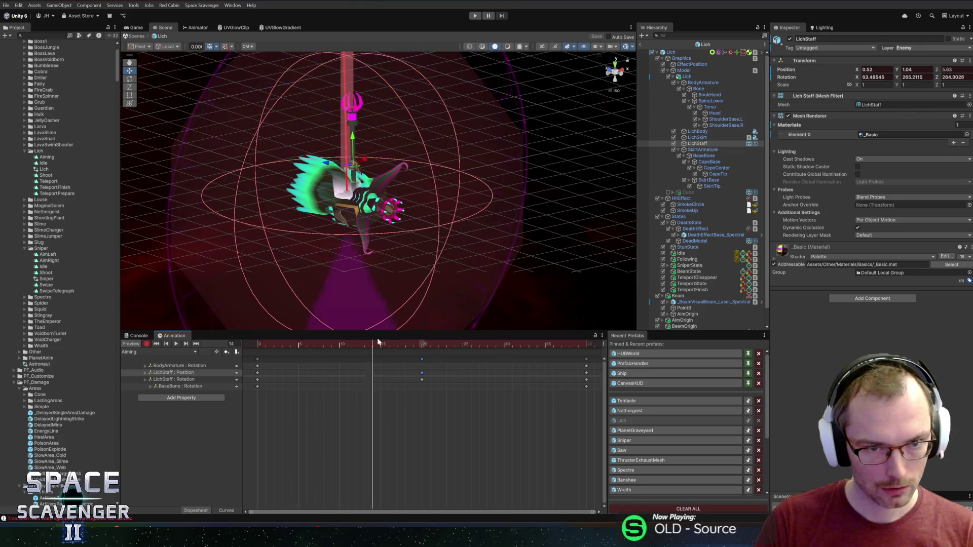
drag(390, 184, 359, 213)
key(e)
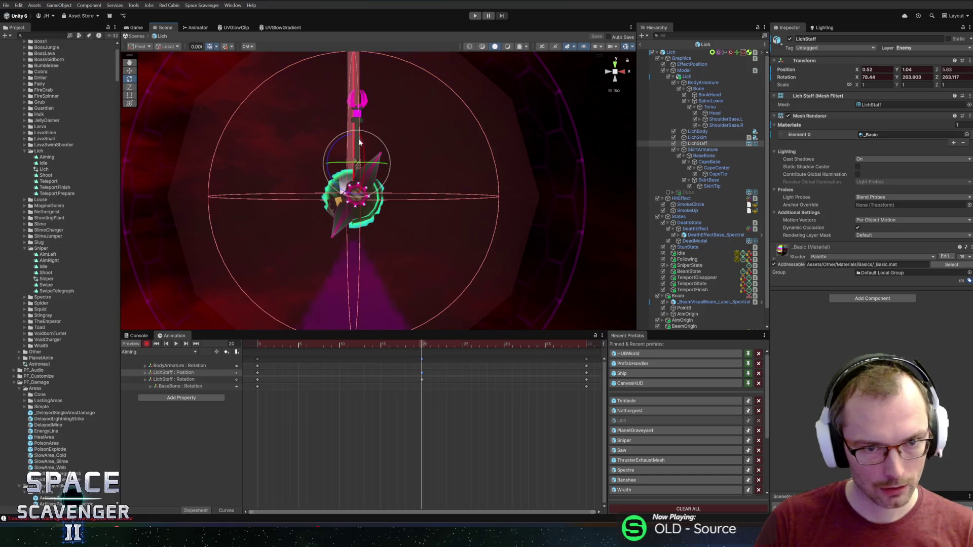
drag(347, 142, 342, 147)
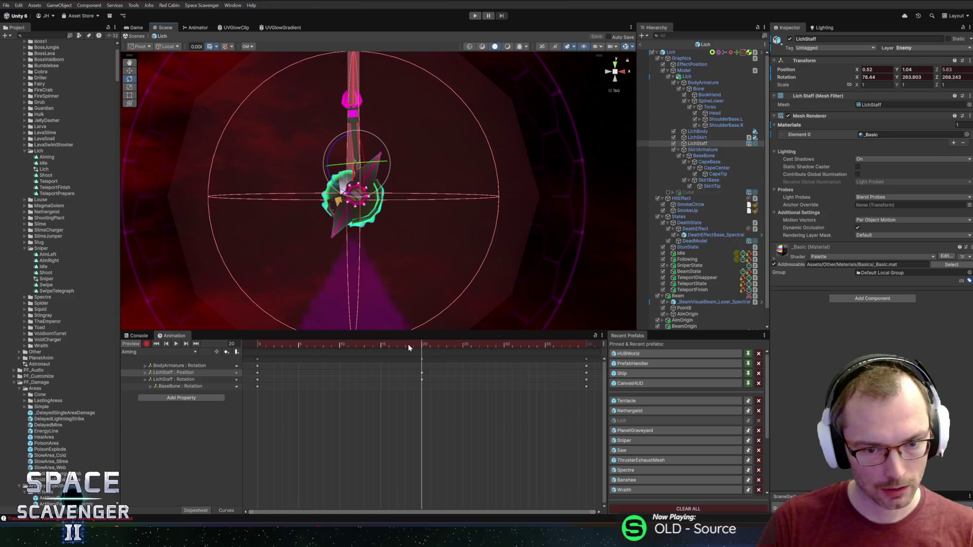
drag(423, 381, 341, 378)
- Add a staff position key at frame 20, switch handles to Global, and key a rotation at frame 30
click(505, 344)
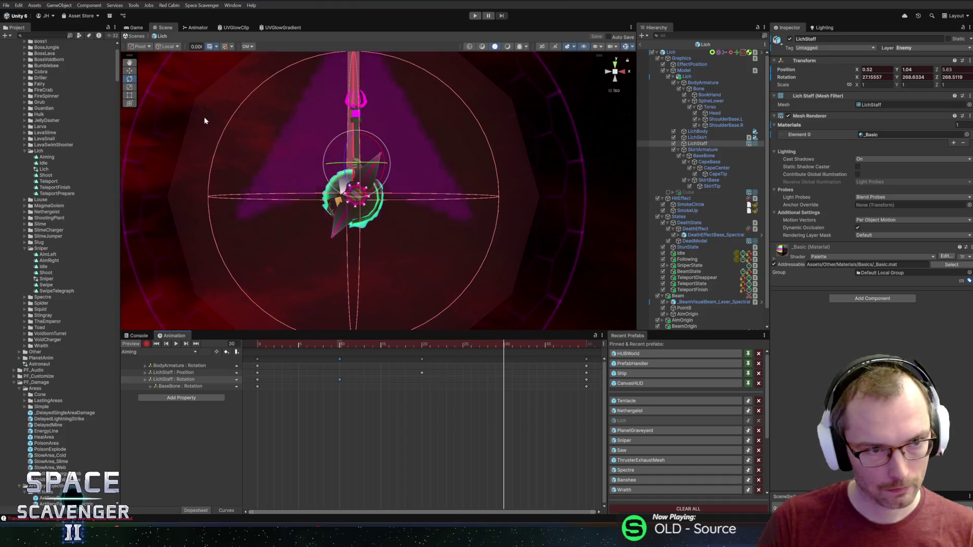
double_click(420, 373)
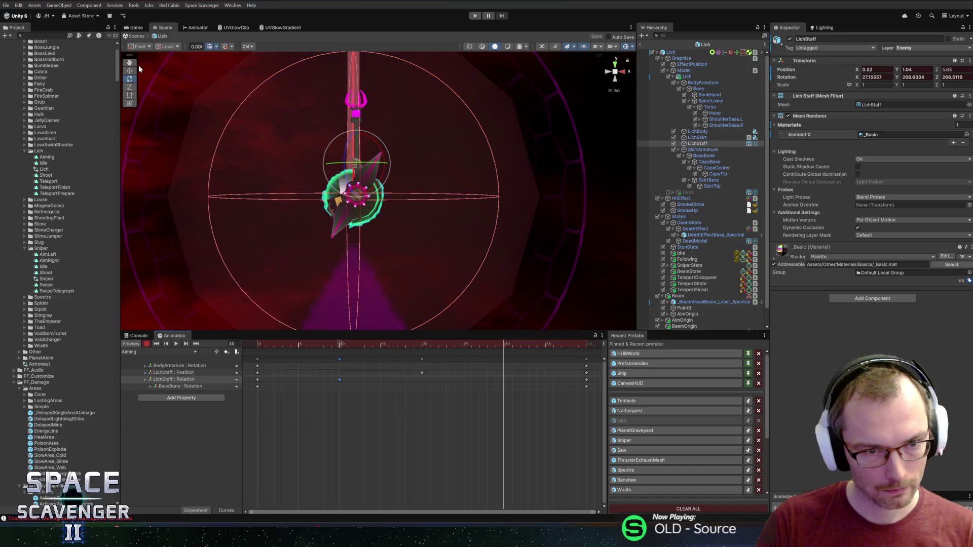
click(169, 46)
click(174, 56)
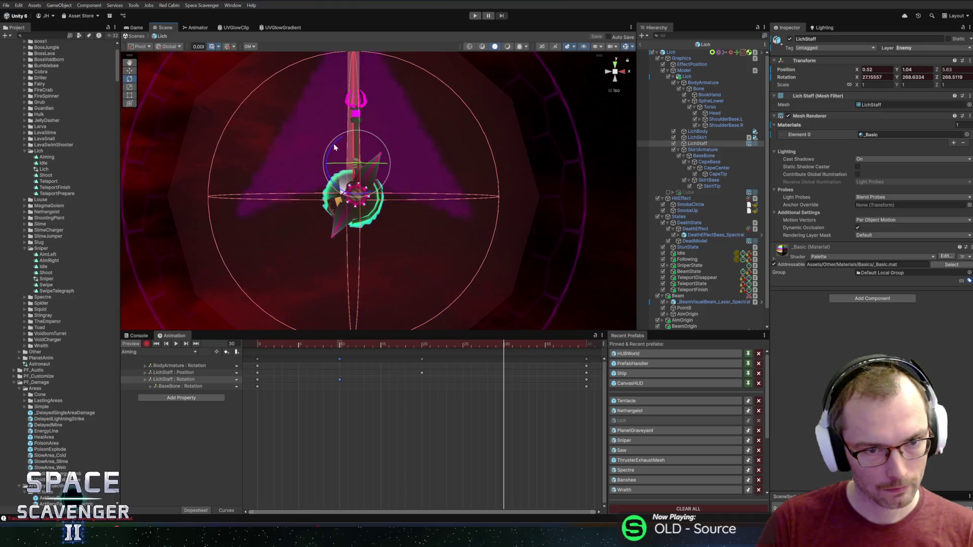
drag(333, 144, 339, 147)
- Step through frames 7 down to 0 to check the staff's swing
drag(504, 344, 313, 345)
key(period)
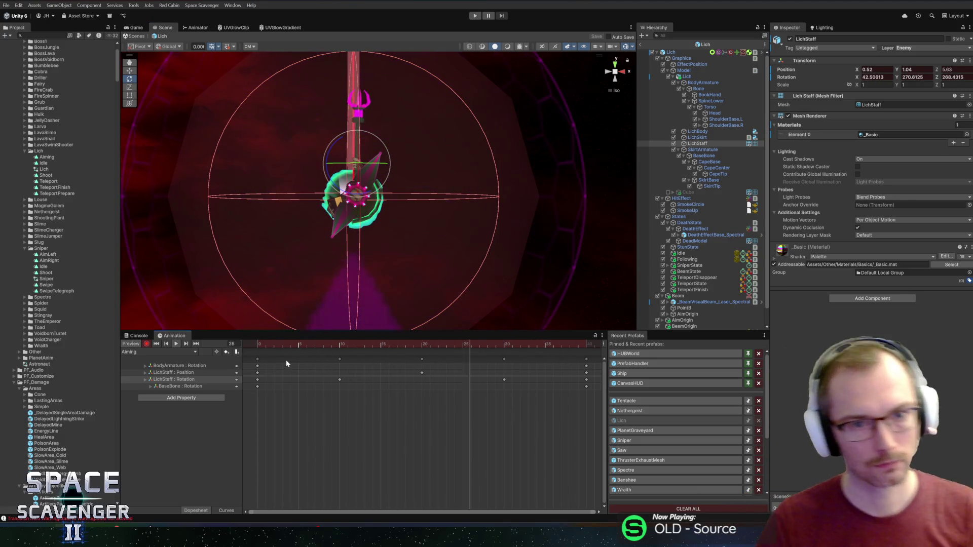
key(comma)
key(comma)
key(comma)
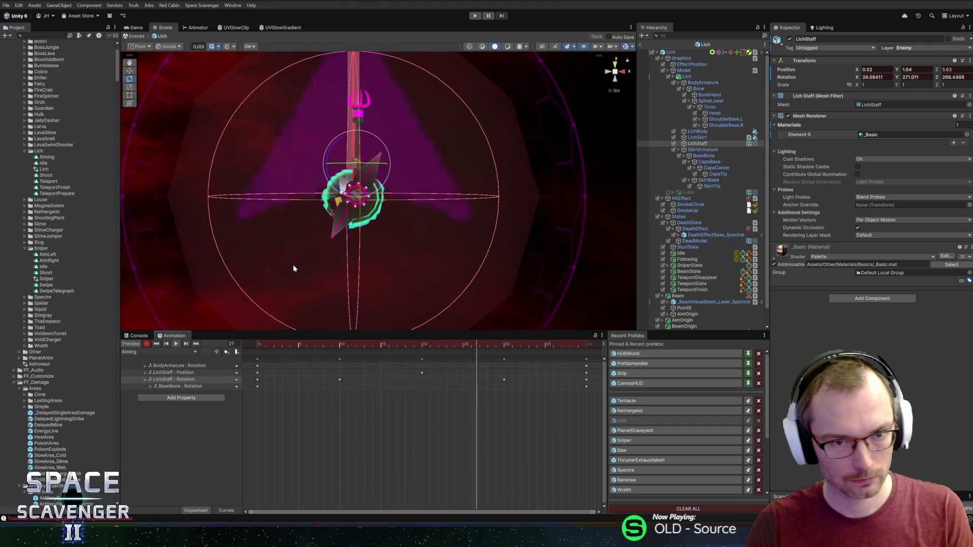
key(period)
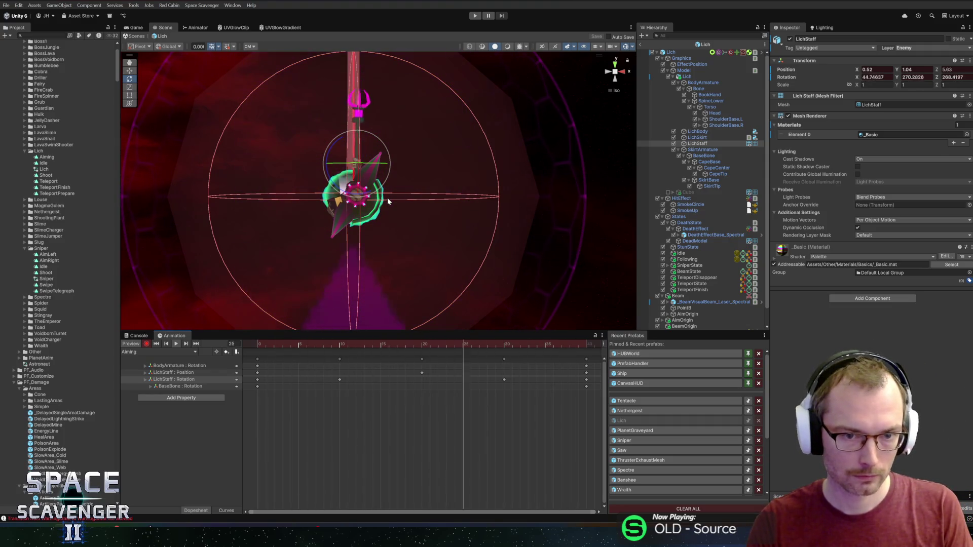
key(comma)
key(comma)
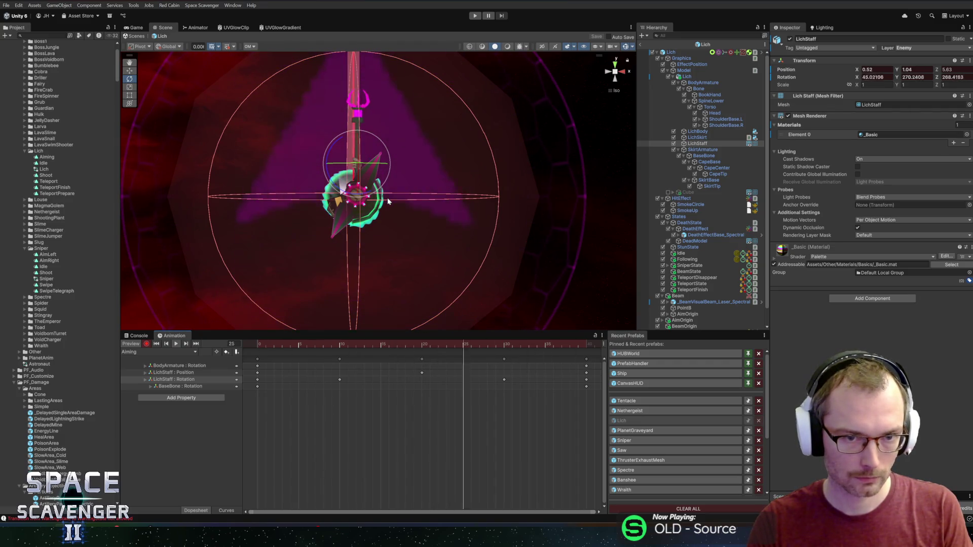
key(comma)
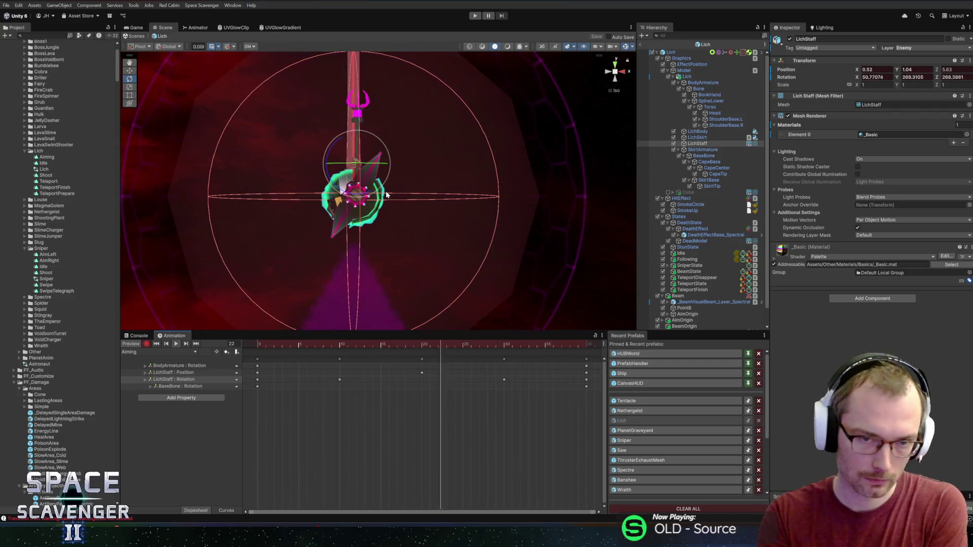
key(comma)
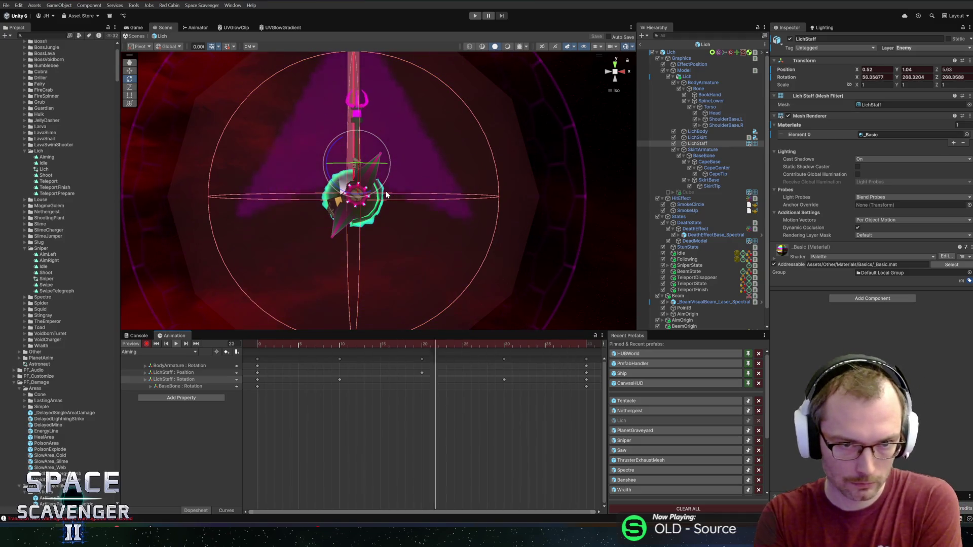
click(266, 344)
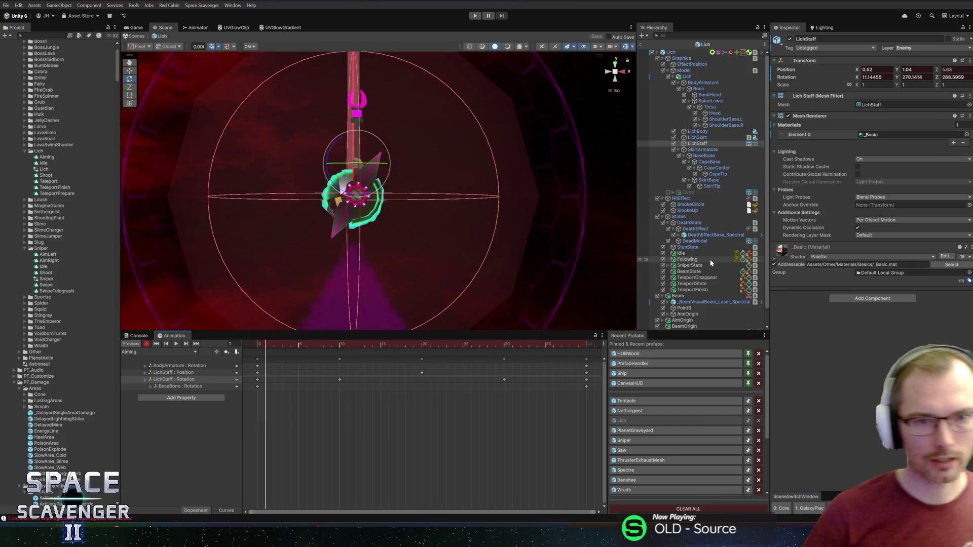
- Orbit around the Lich and select all keys of the Aiming clip
drag(421, 171, 501, 264)
drag(278, 346, 436, 400)
scroll(down, 3)
drag(242, 356, 508, 418)
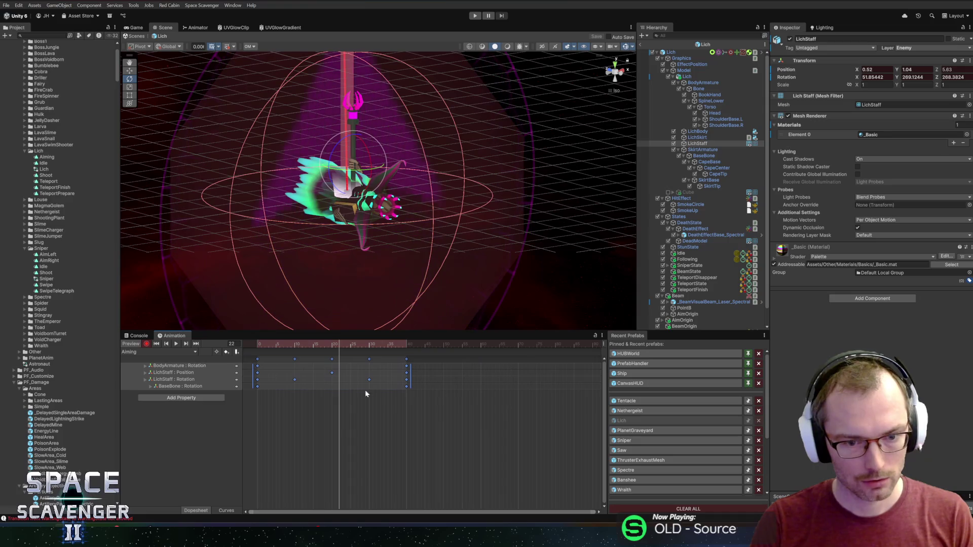
key(comma)
key(comma)
key(shift+comma)
- Switch to Curves, show the LichStaff Rotation curves, and reshape the magenta curve's end
click(226, 511)
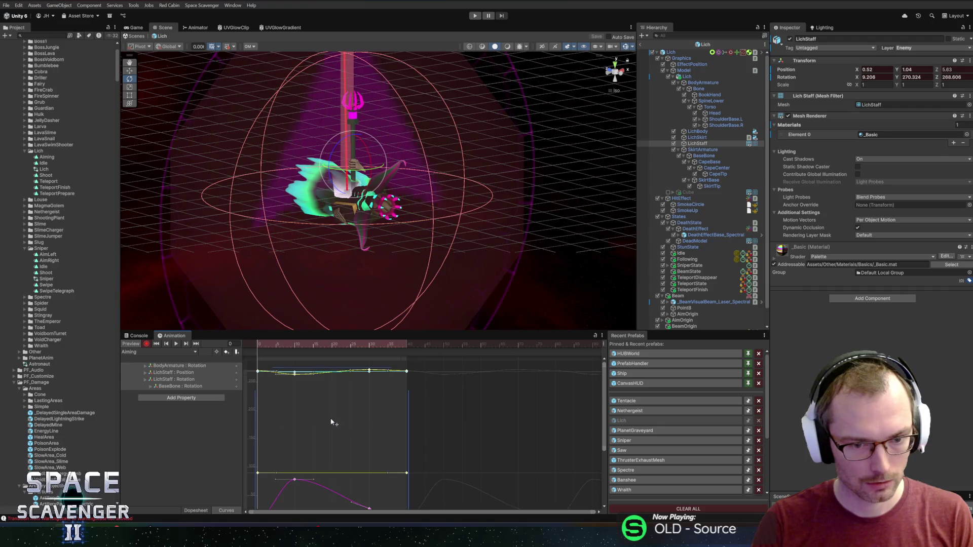
click(173, 373)
click(177, 380)
click(257, 495)
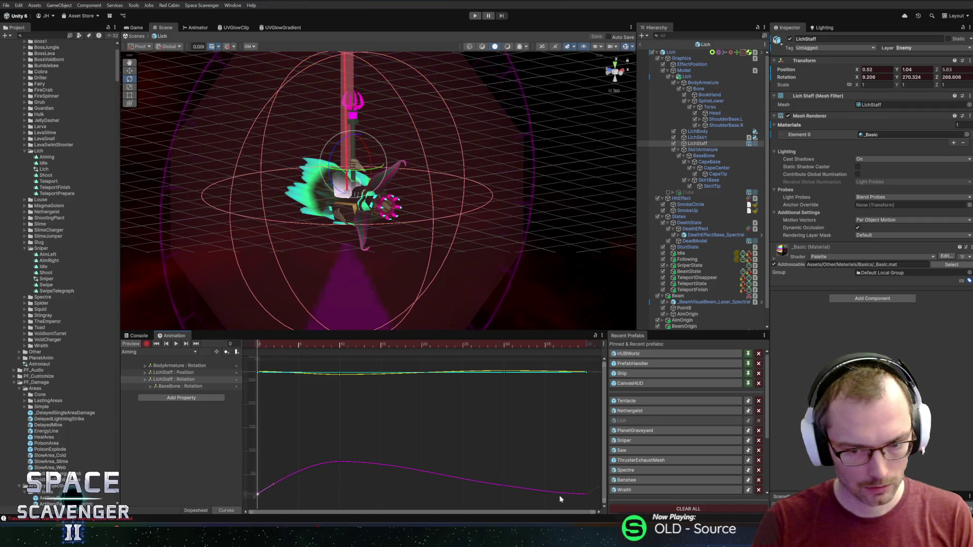
drag(562, 494, 566, 502)
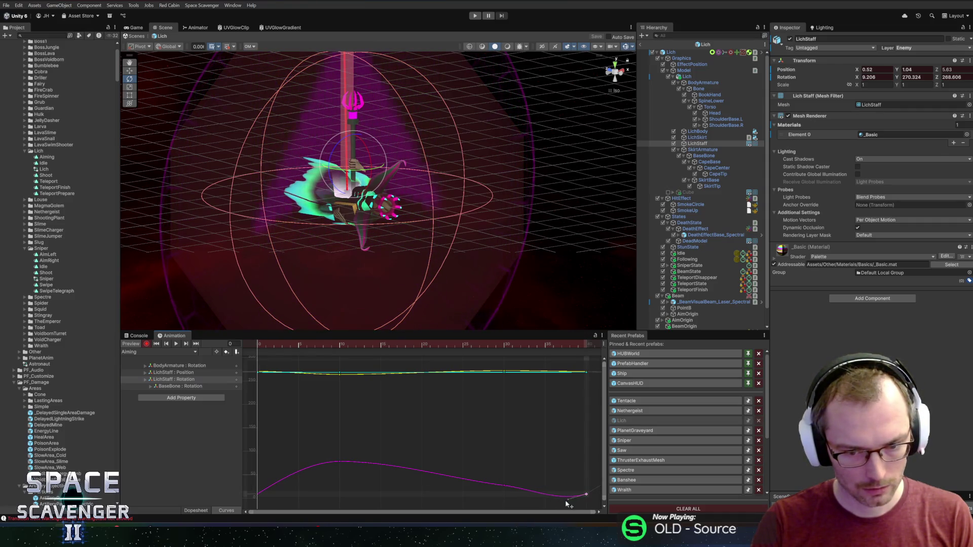
drag(518, 480, 500, 424)
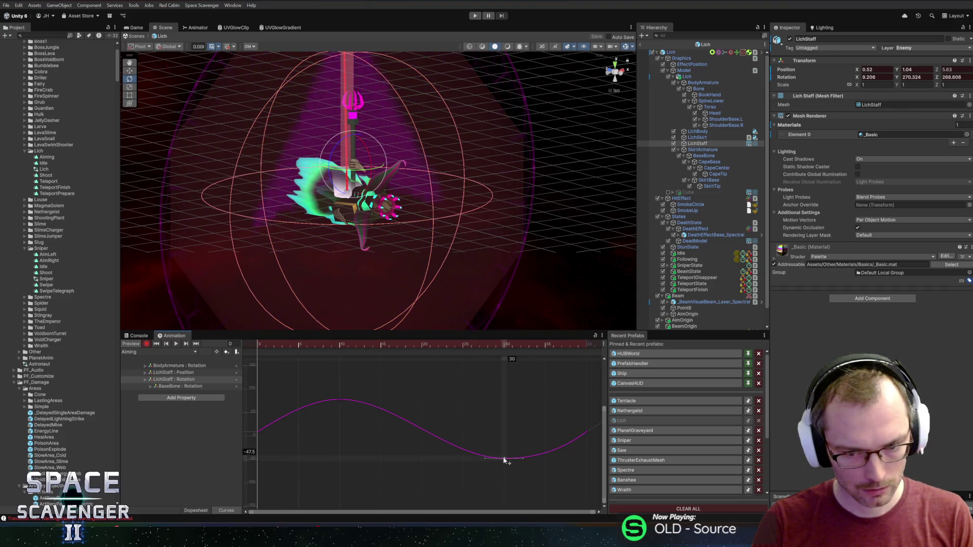
drag(261, 342, 449, 344)
drag(523, 350, 231, 360)
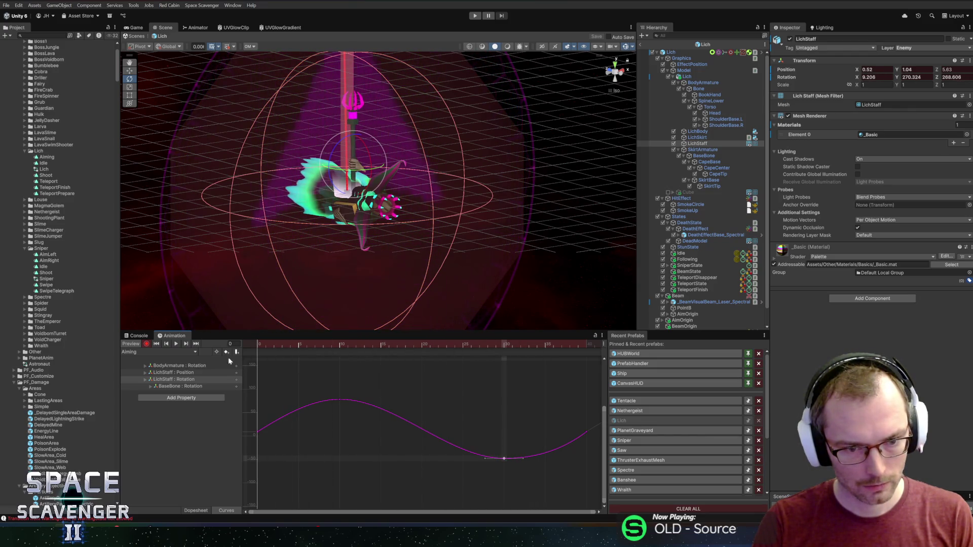
- Expand Rotation into x/y/z and shape the Rotation.y tangents into a peak near frame 30
click(145, 379)
click(171, 387)
key(f)
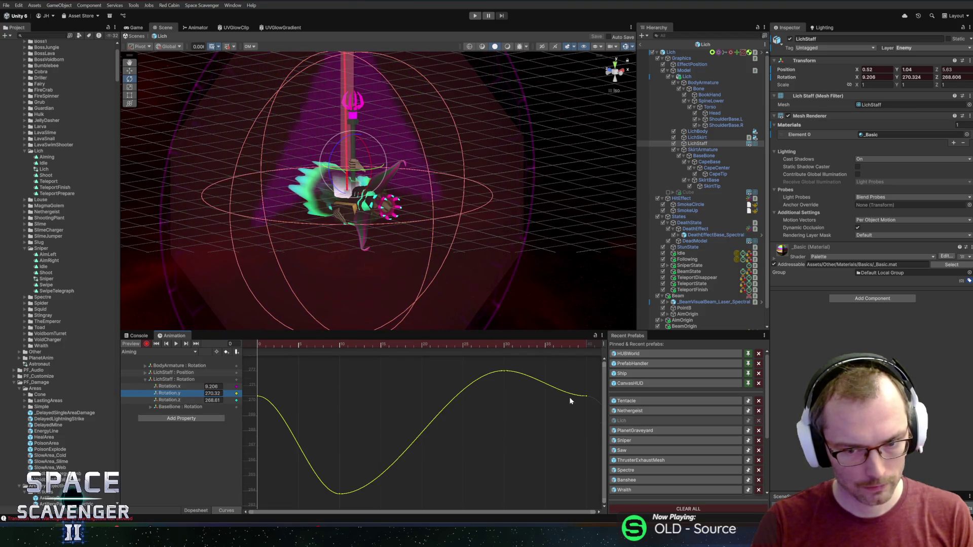
scroll(down, 3)
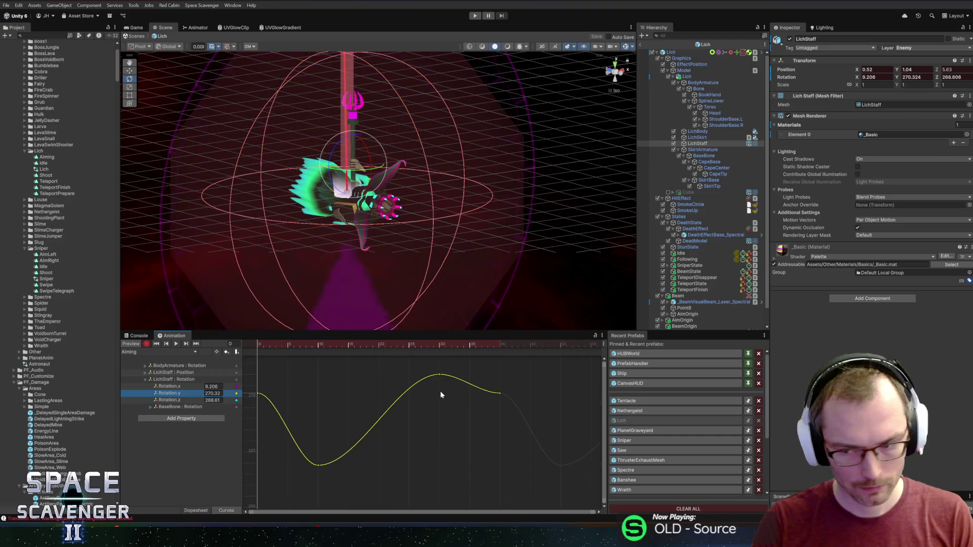
click(500, 418)
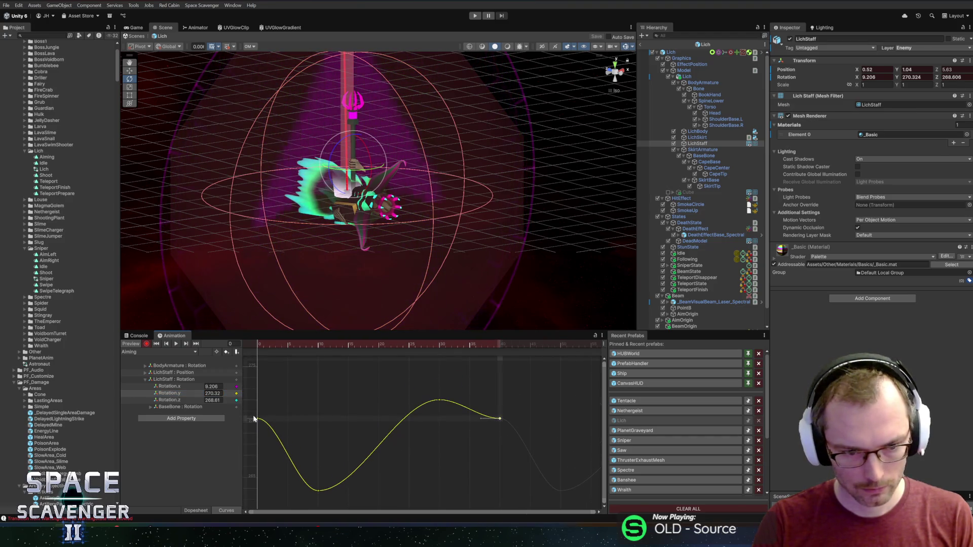
drag(277, 420, 269, 436)
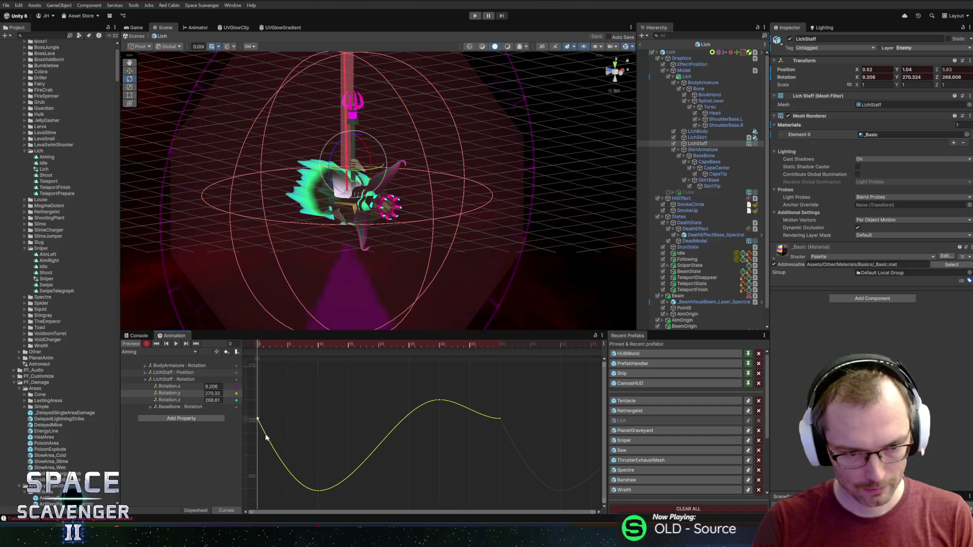
drag(481, 421, 494, 395)
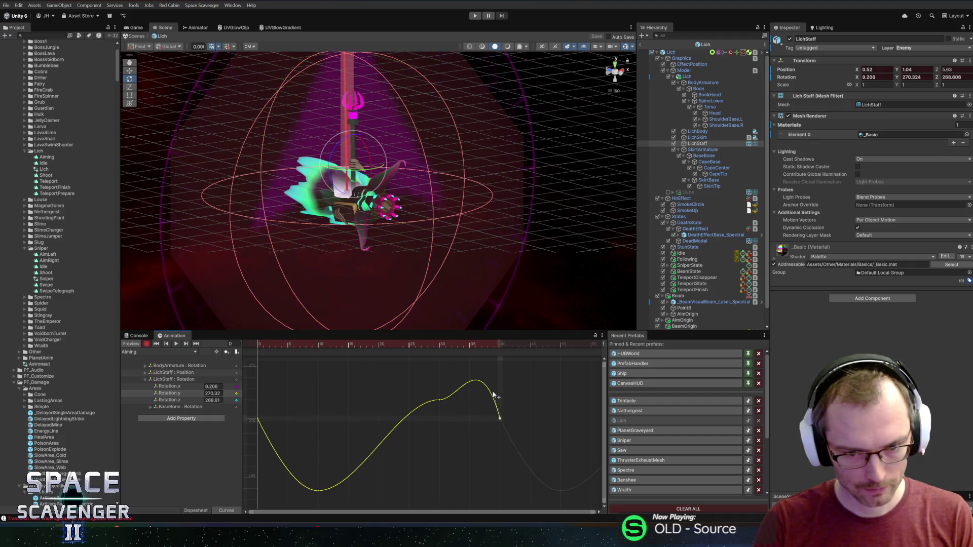
drag(442, 358, 439, 347)
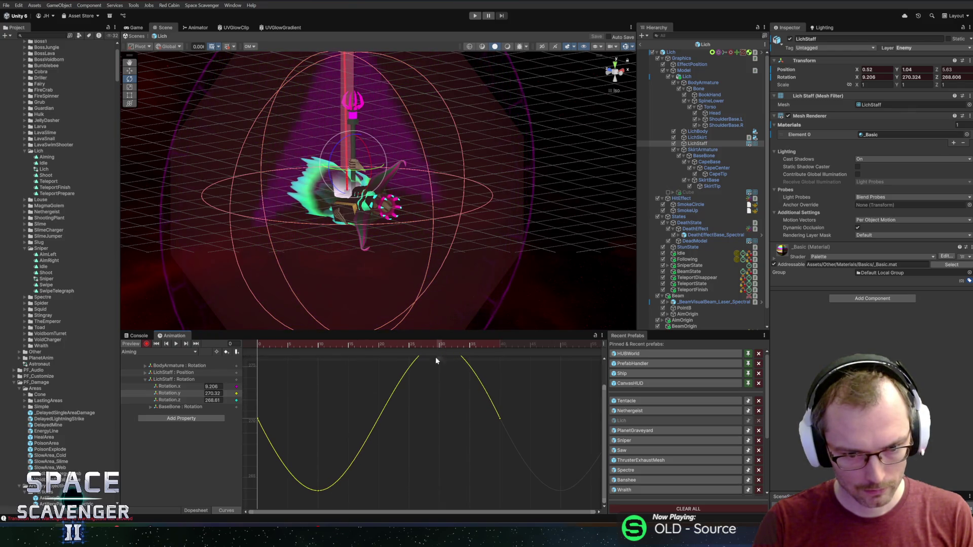
- Add a raised Rotation.z key near frame 30 as a peak, then play the clip
key(f)
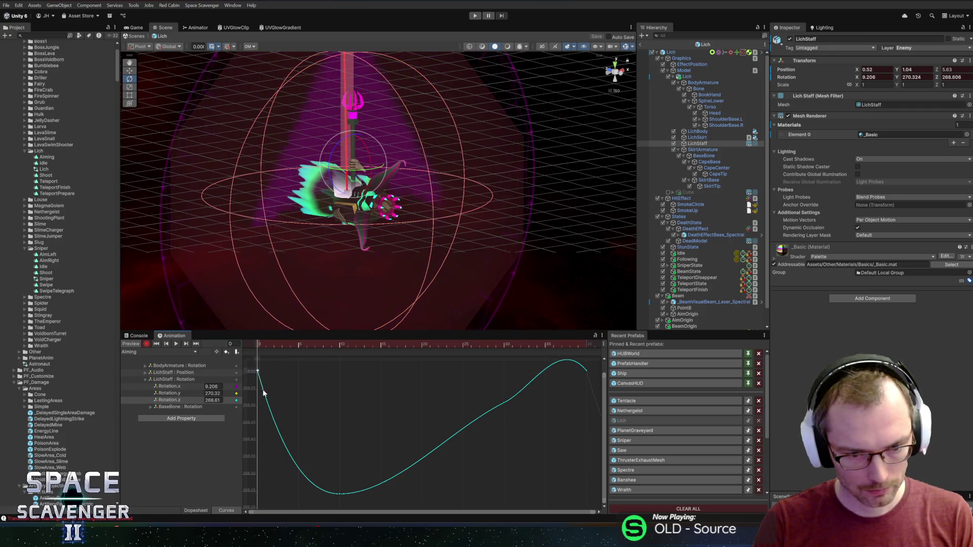
scroll(down, 3)
double_click(414, 454)
drag(414, 454, 409, 380)
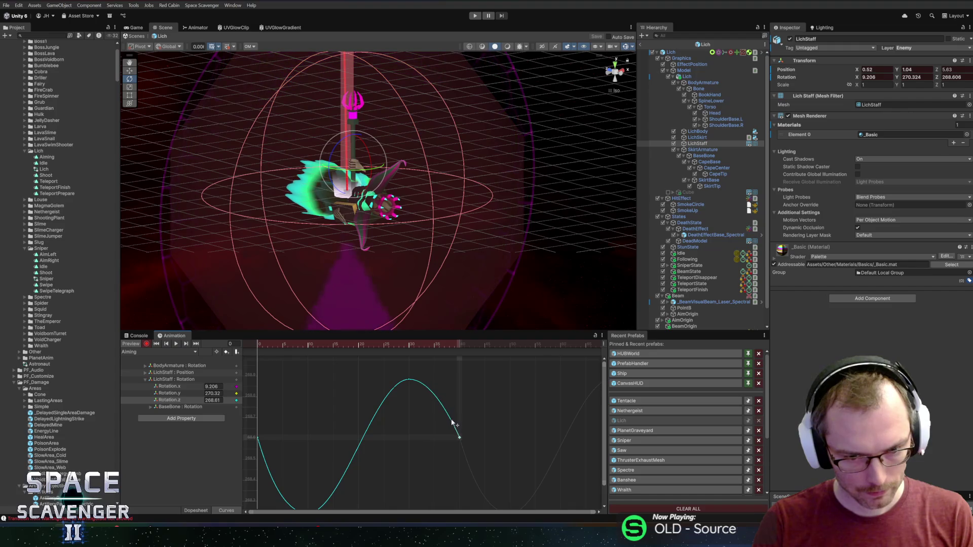
click(257, 437)
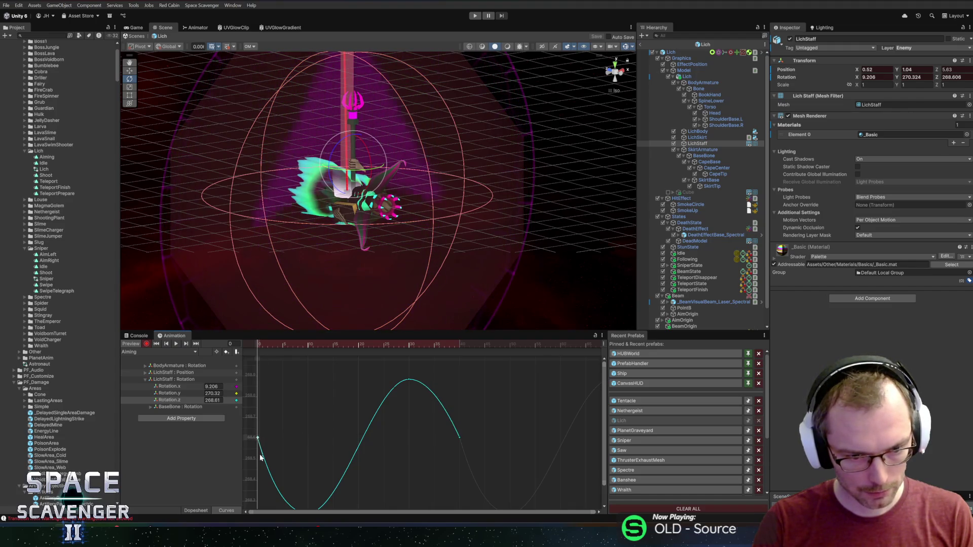
key(space)
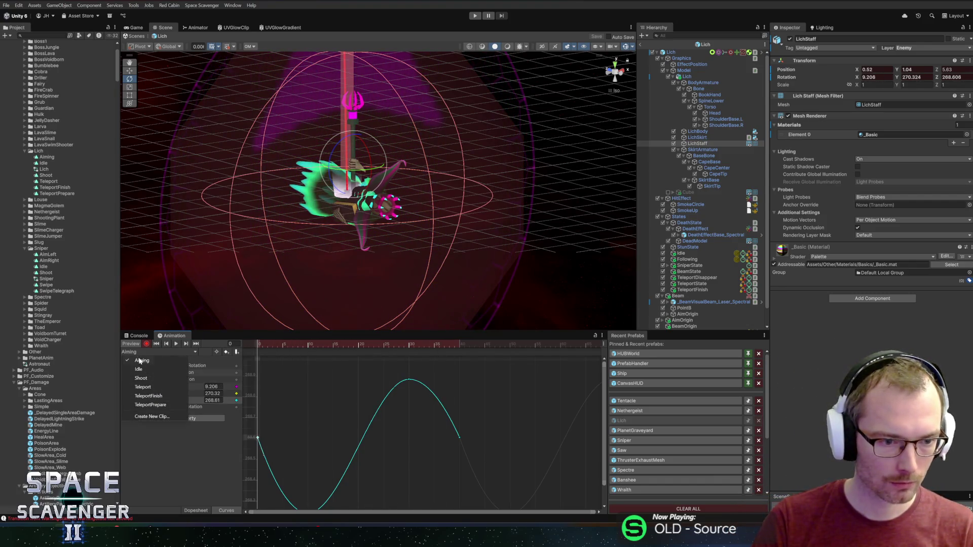
- Stretch the Aiming keyframes to slow the clip, lengthening it to about frame 89
click(146, 344)
key(ctrl+Tab)
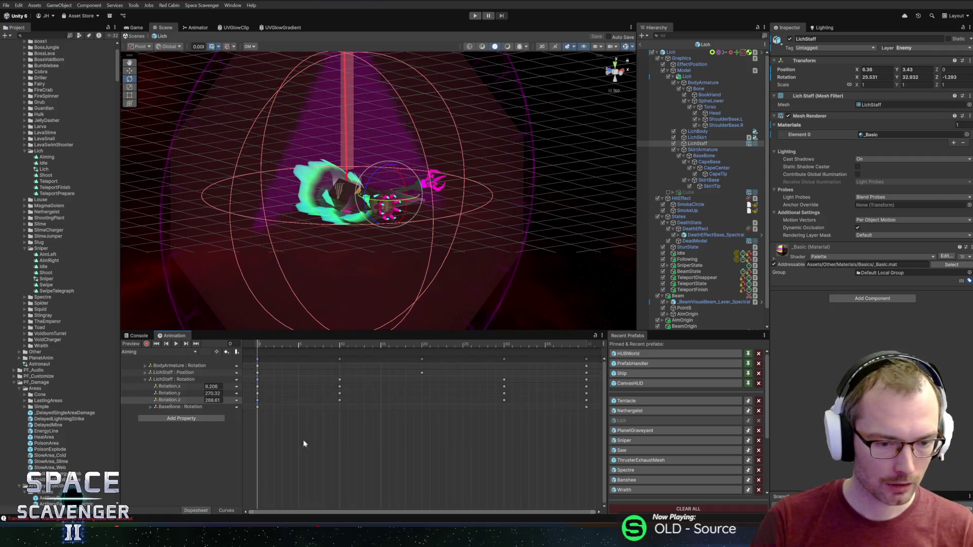
drag(492, 416, 173, 284)
key(f)
key(space)
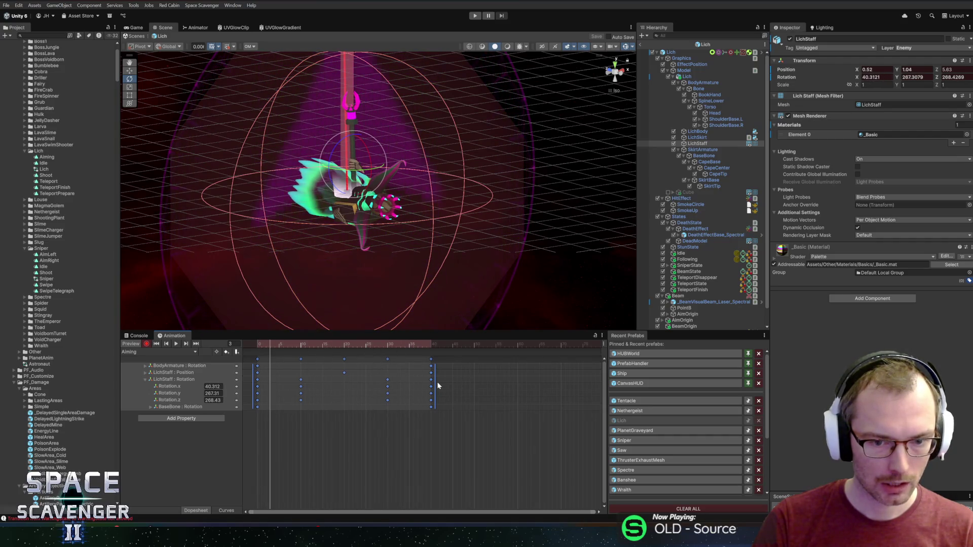
drag(437, 382, 556, 377)
key(f)
drag(550, 379, 585, 380)
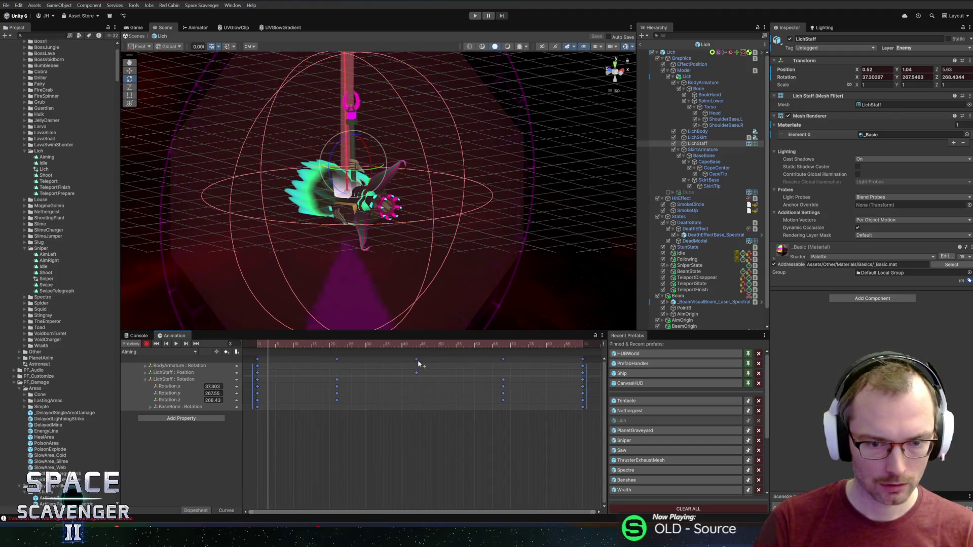
- Move the LichStaff Position key to frame 45 and tilt the staff further at frame 0
drag(418, 359, 420, 358)
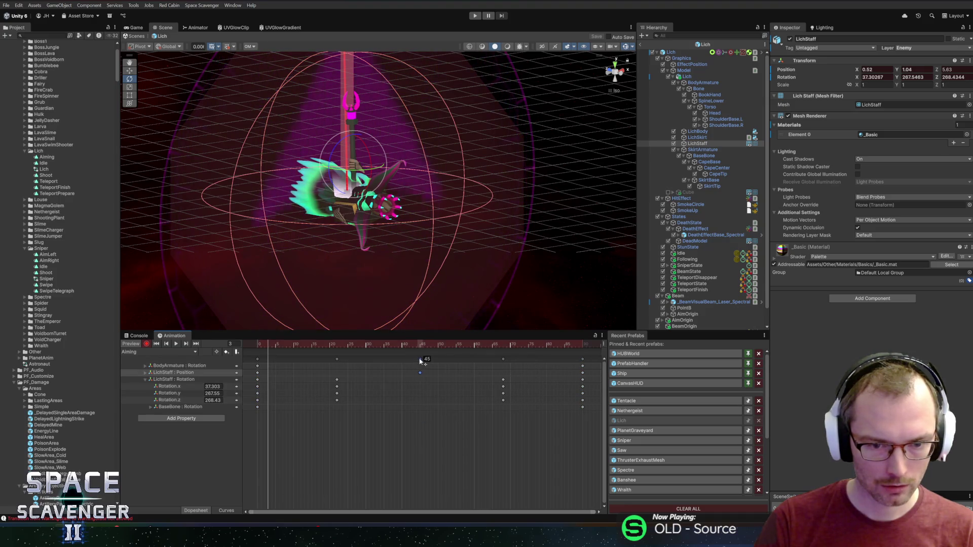
drag(326, 450, 337, 361)
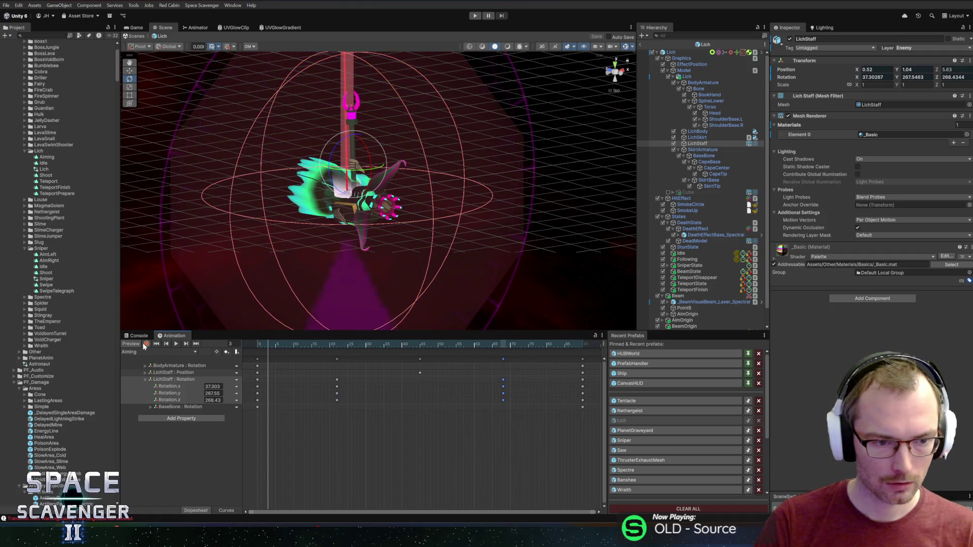
key(space)
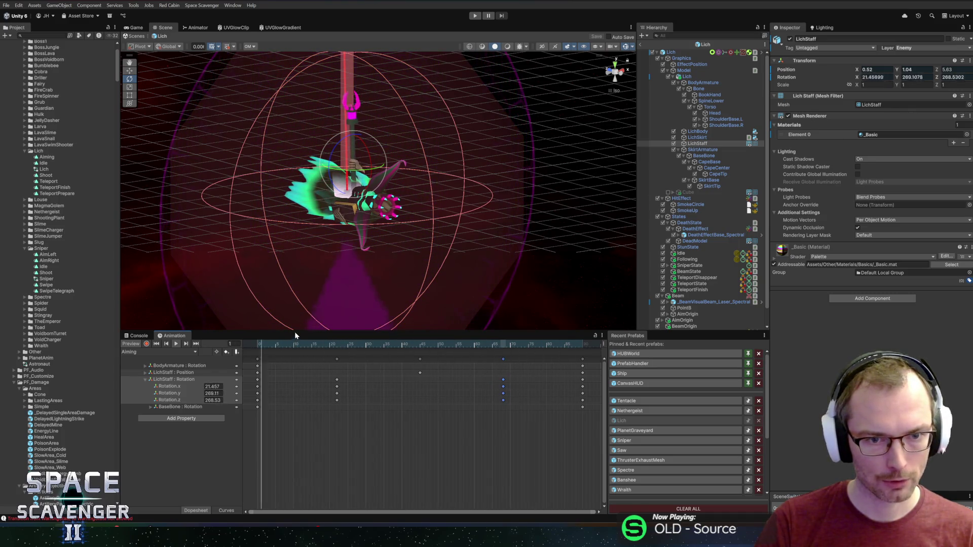
drag(279, 347, 238, 344)
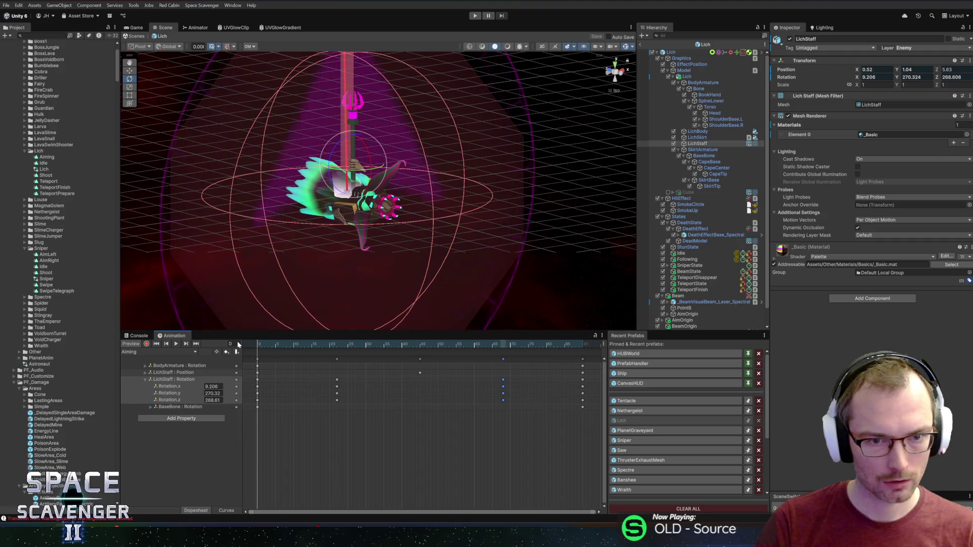
drag(339, 173, 295, 323)
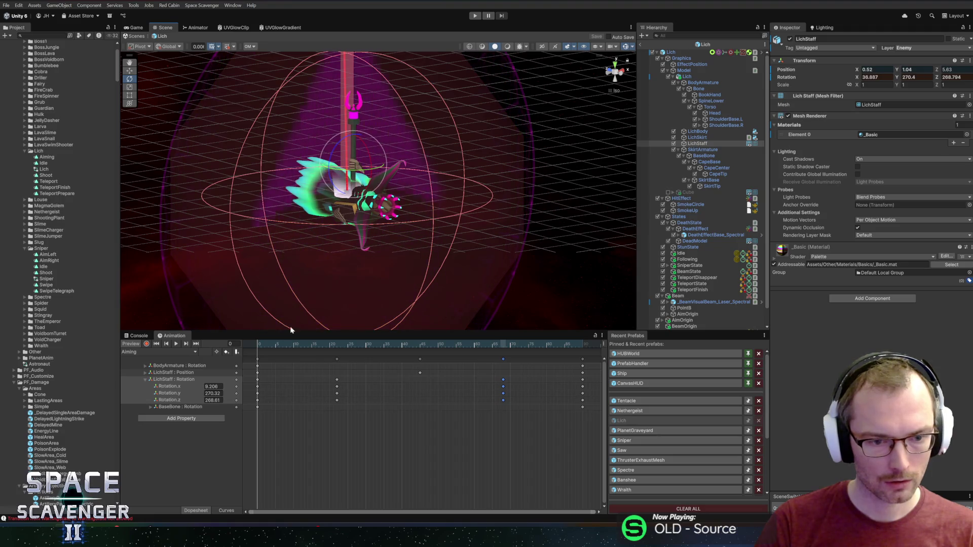
- Preview the staff pose partway through the clip, then show the keys as curves
click(267, 345)
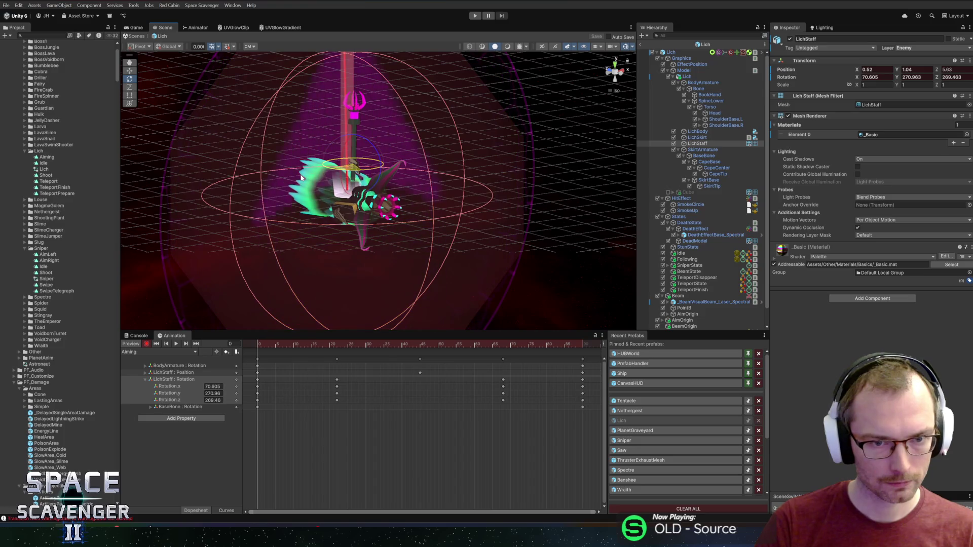
drag(247, 364, 416, 341)
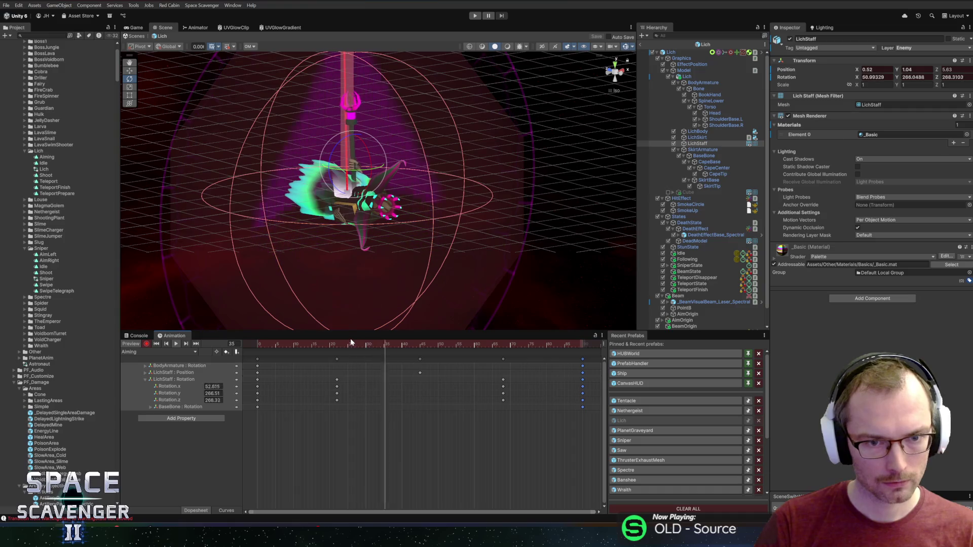
key(c)
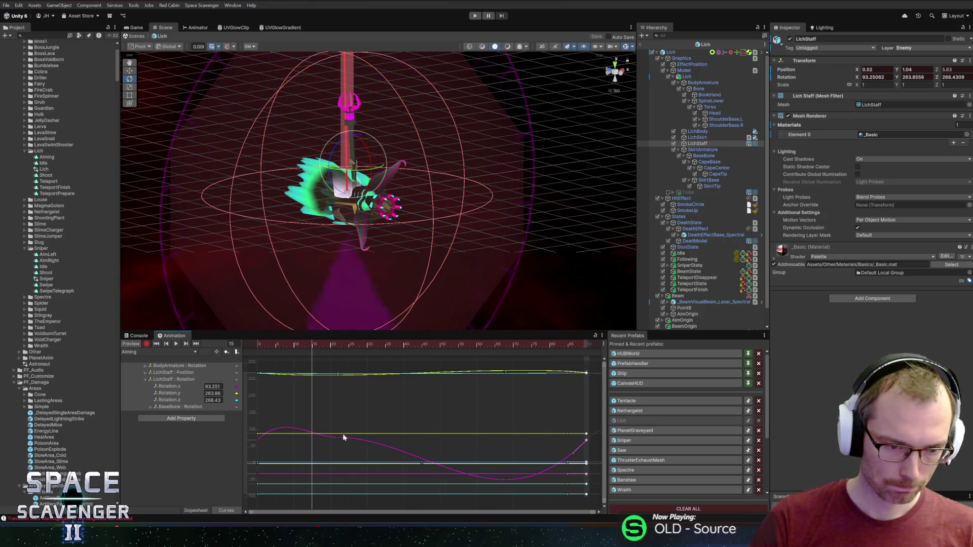
- Inspect the LichStaff Rotation.x curve, then delete the whole LichStaff Rotation track
click(173, 380)
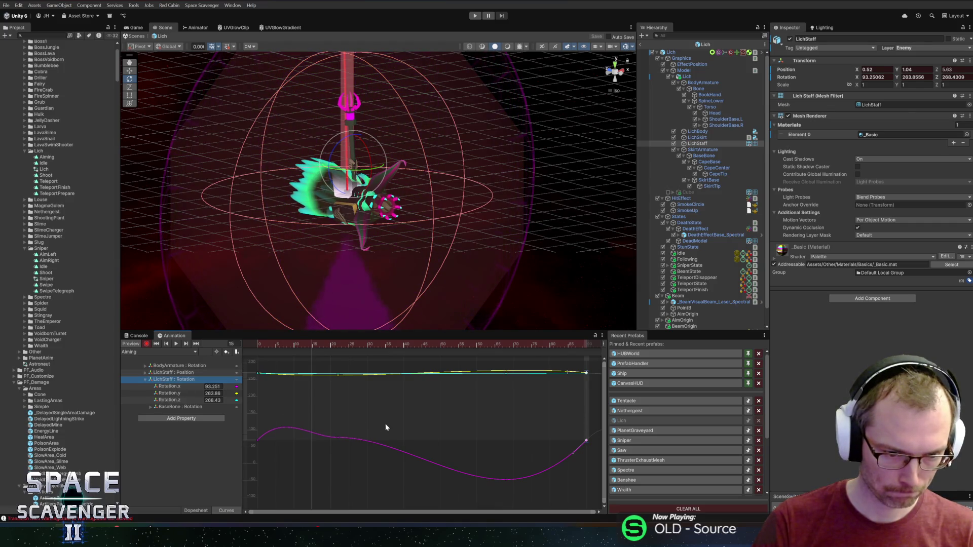
click(173, 387)
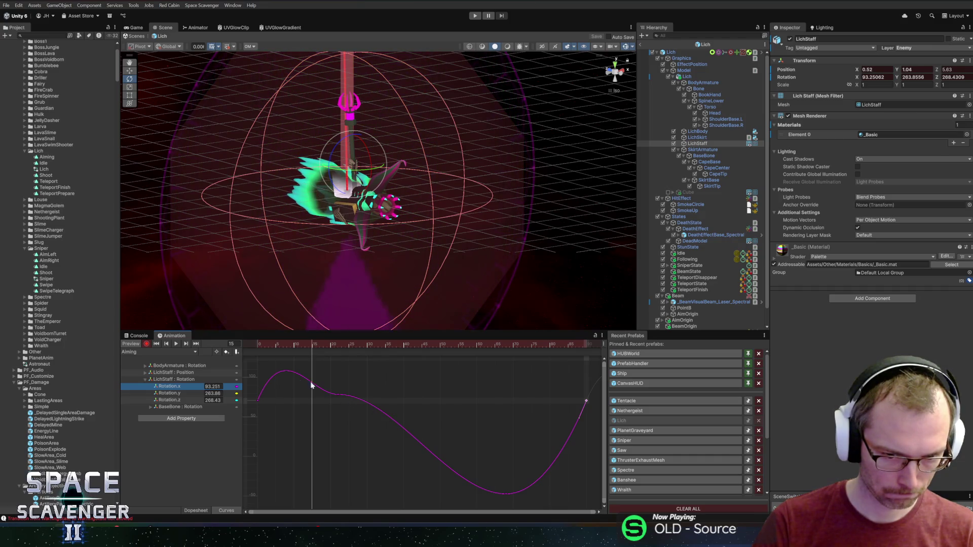
scroll(down, 3)
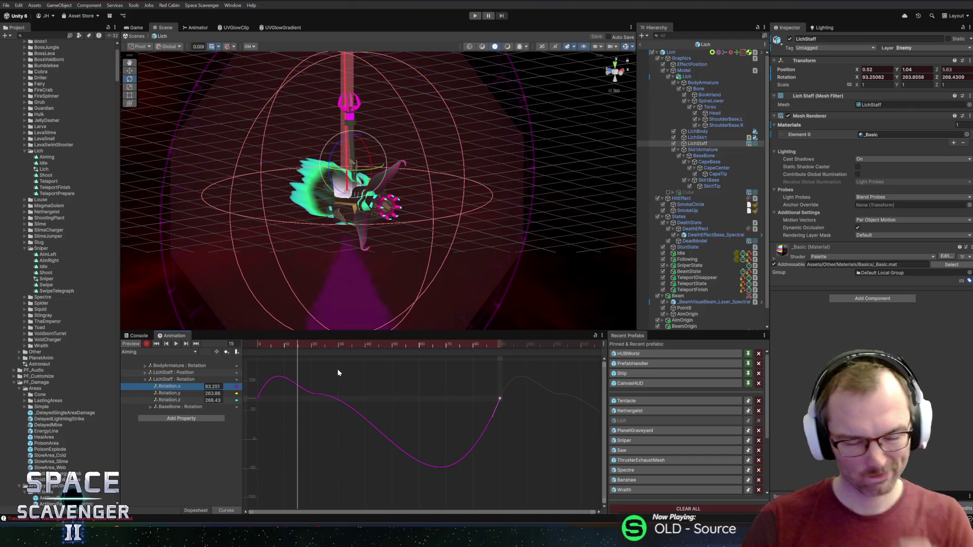
click(157, 379)
key(Delete)
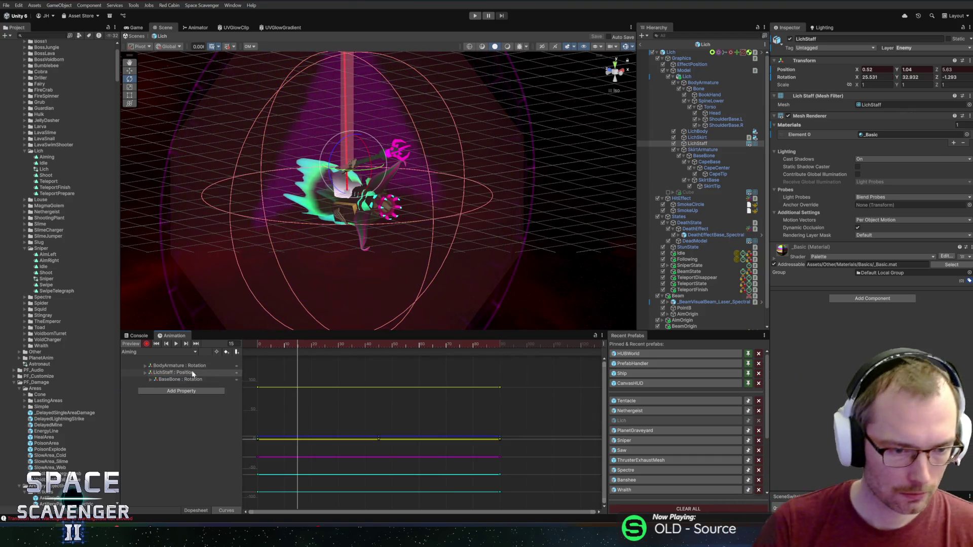
- Back in Dopesheet, rotate the staff from the back view to record new rotation keys
click(196, 510)
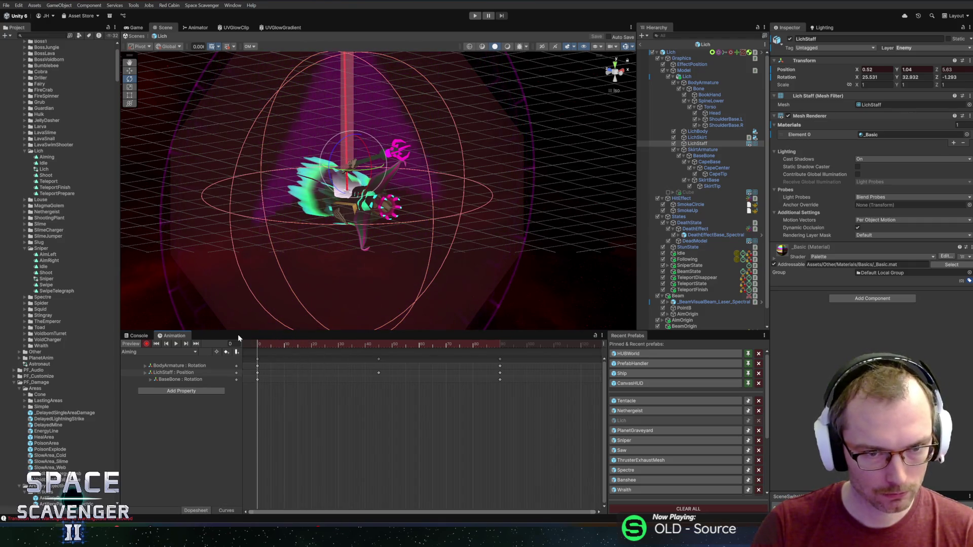
drag(364, 153, 344, 76)
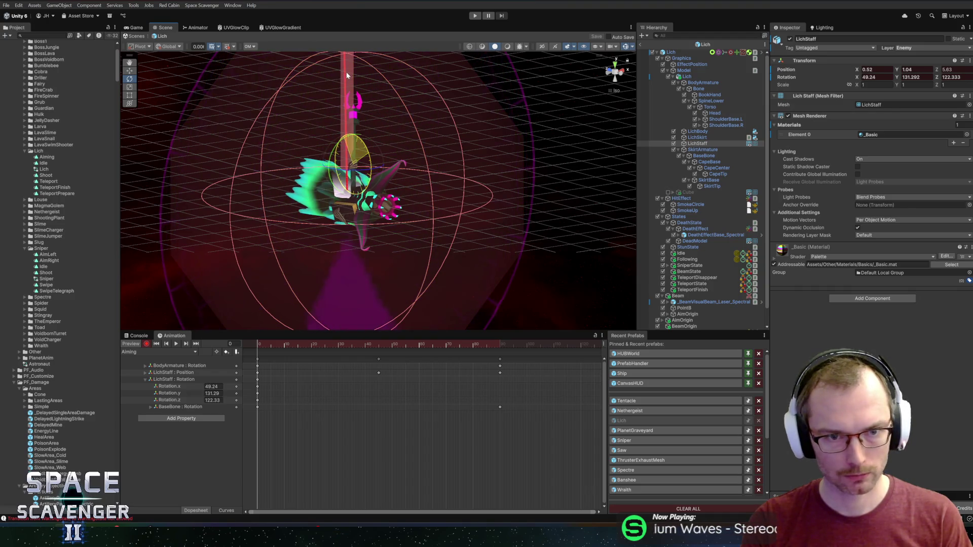
click(610, 74)
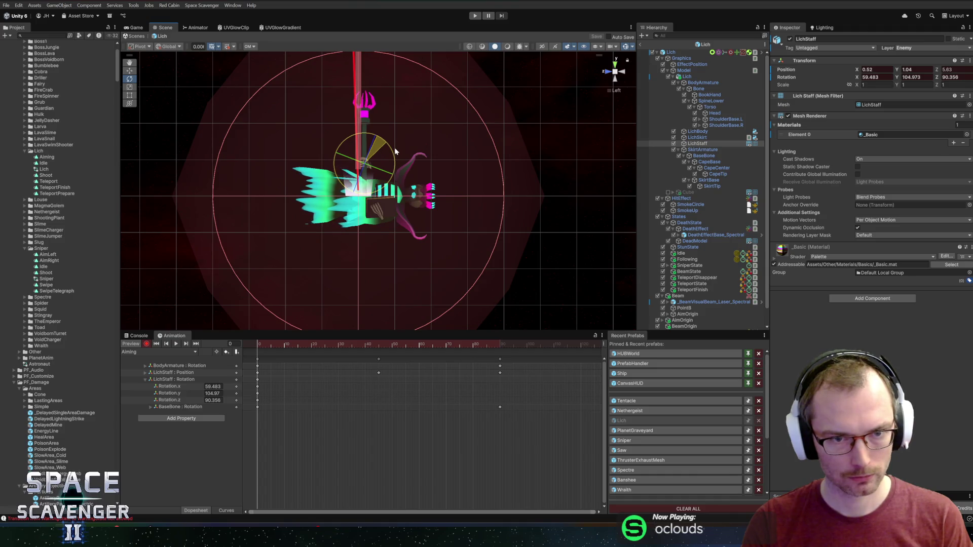
click(607, 71)
drag(372, 142, 370, 122)
- Spin the staff upright, raise it higher above the Lich, and preview the pose at frame 43
key(w)
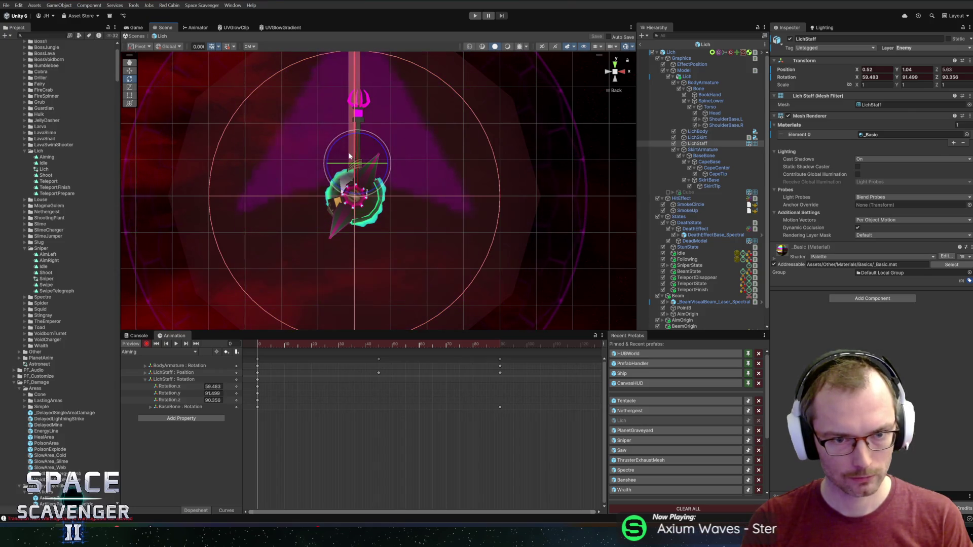
key(e)
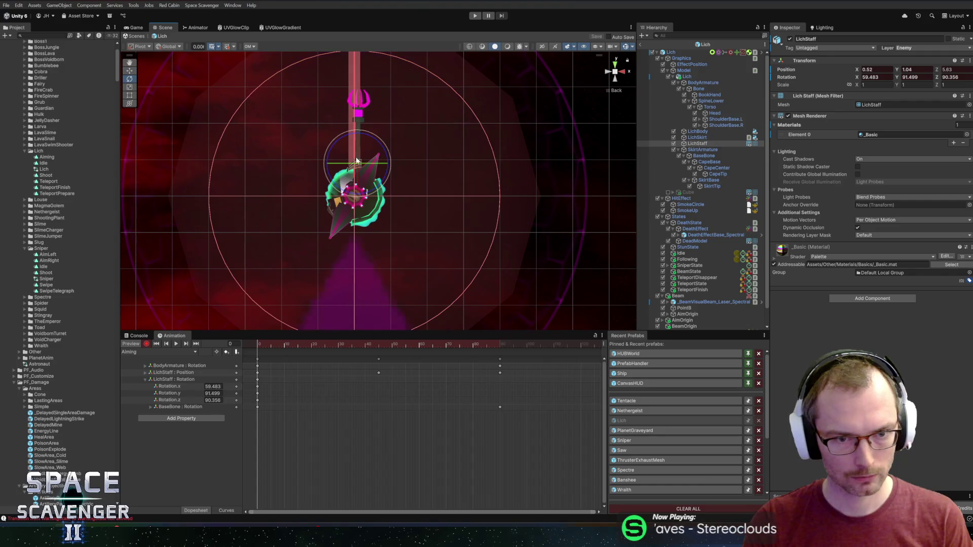
drag(356, 165, 491, 163)
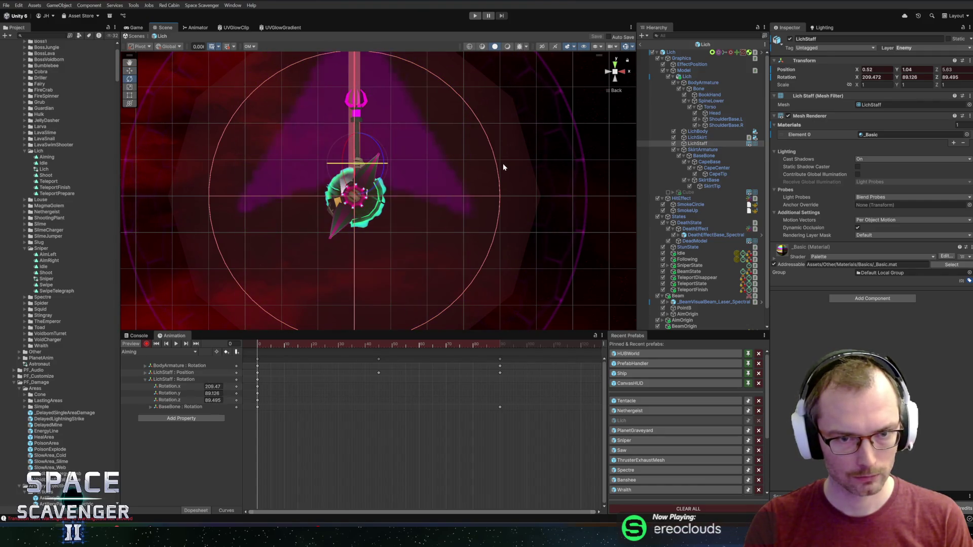
key(w)
drag(360, 135, 363, 88)
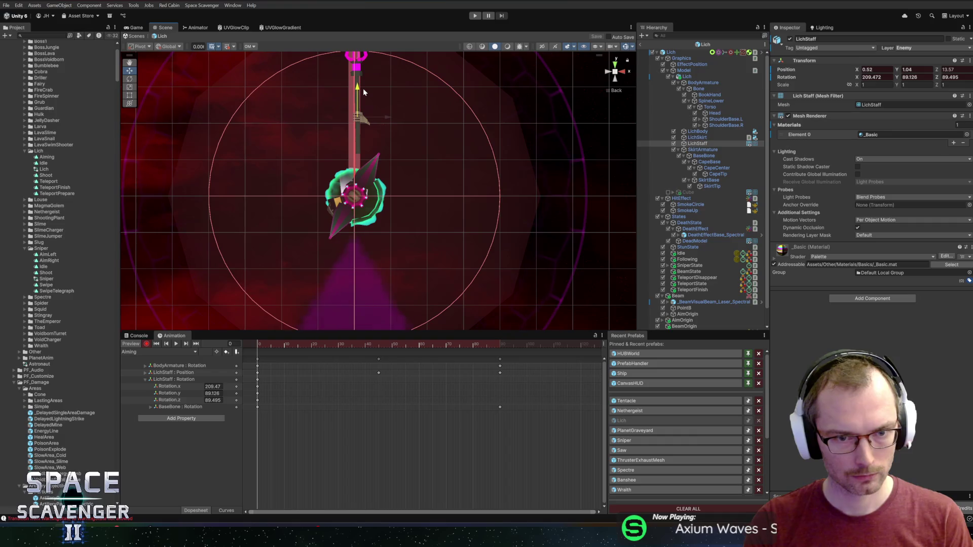
drag(427, 163, 424, 254)
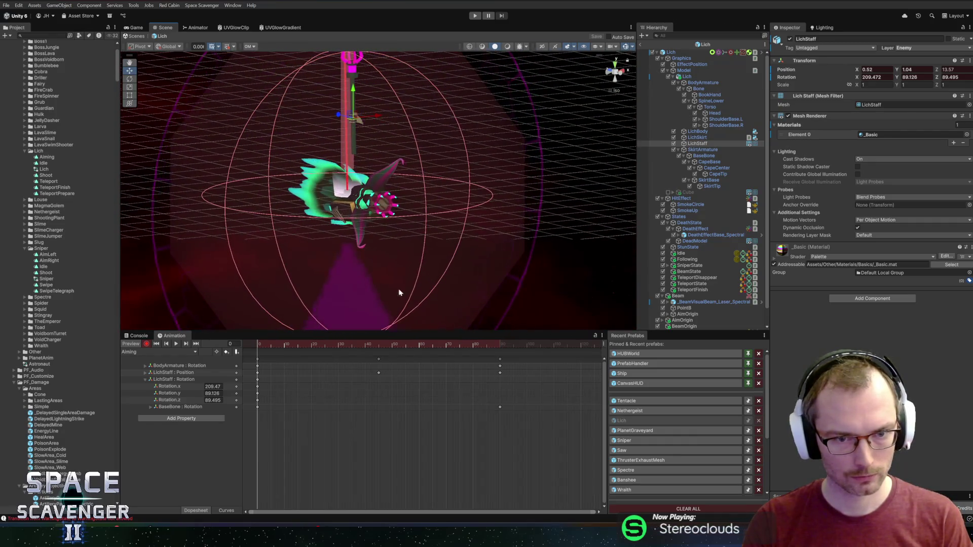
drag(271, 348, 384, 341)
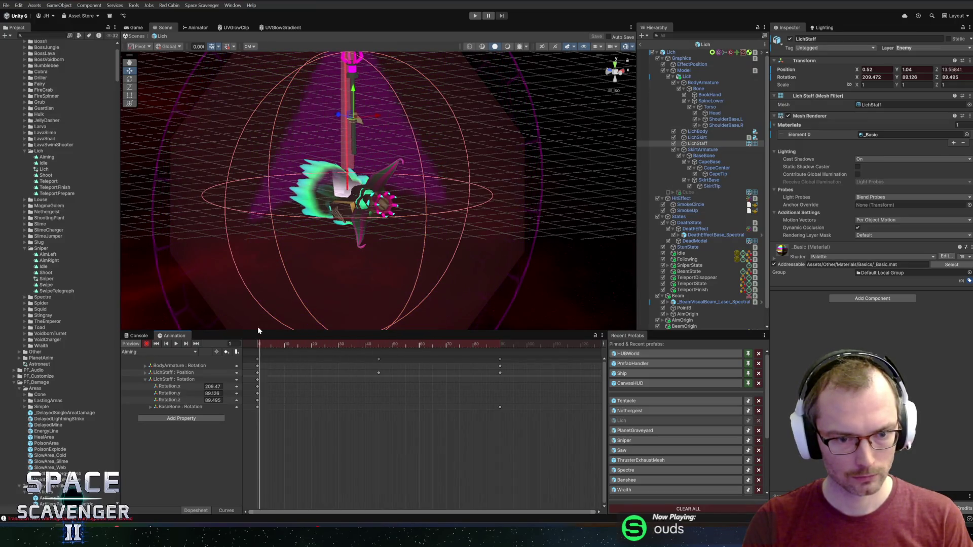
drag(275, 427, 251, 355)
- Delete the keys at frames 45 and 90, then add fresh keyframes at frame 90
click(270, 345)
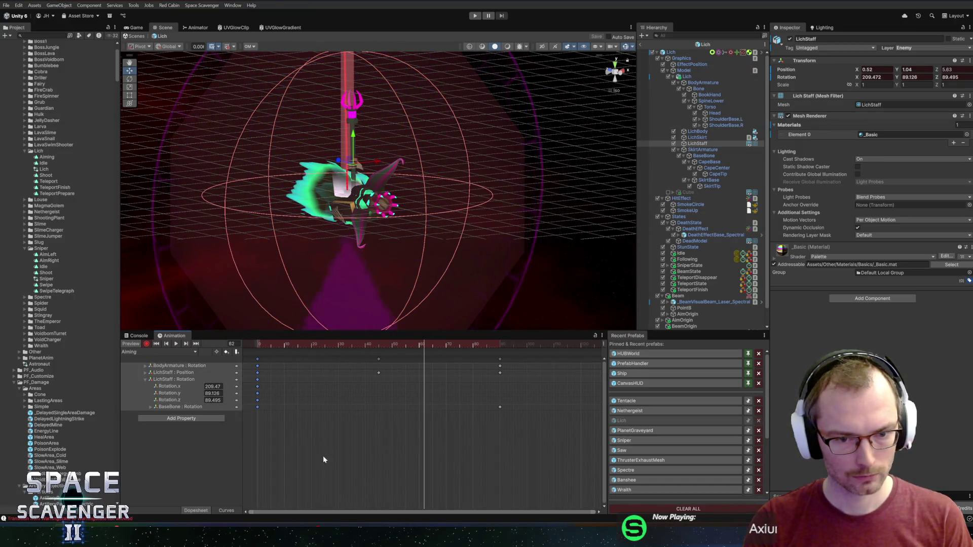
drag(327, 452, 564, 357)
key(Delete)
click(424, 345)
drag(424, 350, 439, 346)
key(k)
- Tilt the staff to key a new pose, play it back, and undo a trial frame-45 rotation
key(e)
drag(362, 116, 363, 95)
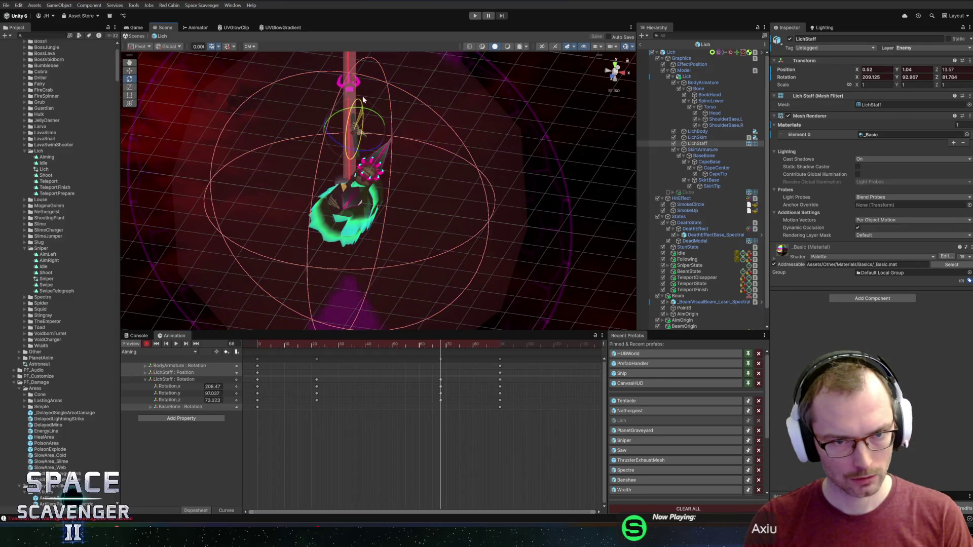
key(space)
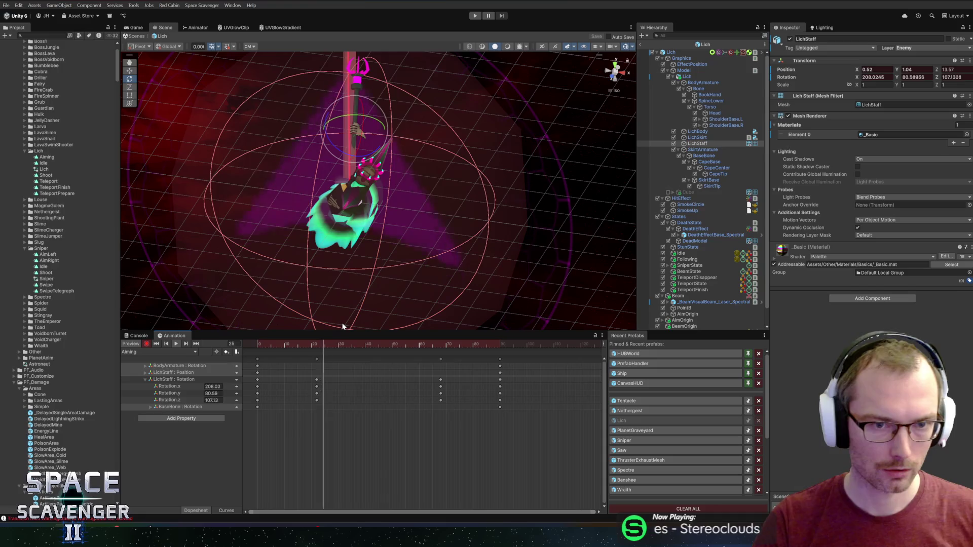
drag(344, 345, 378, 345)
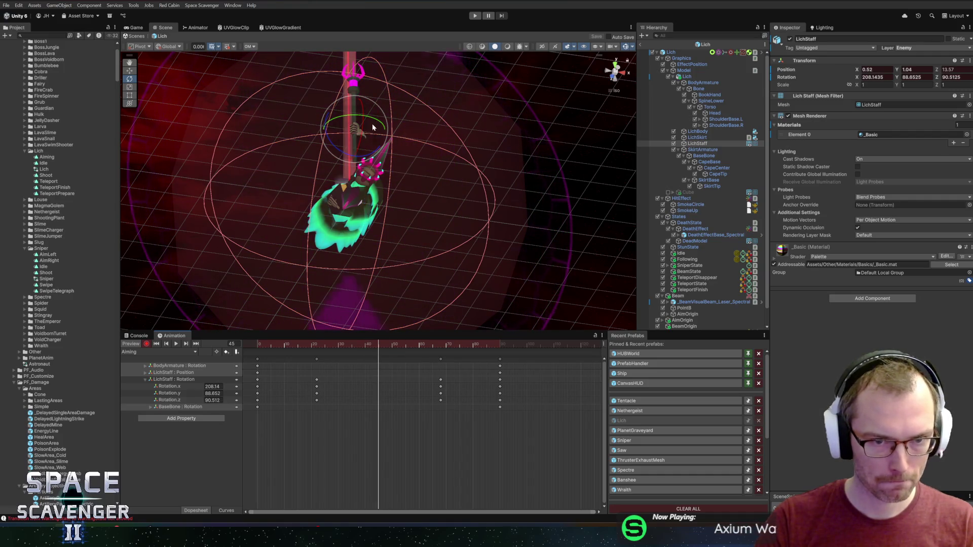
drag(372, 123, 344, 126)
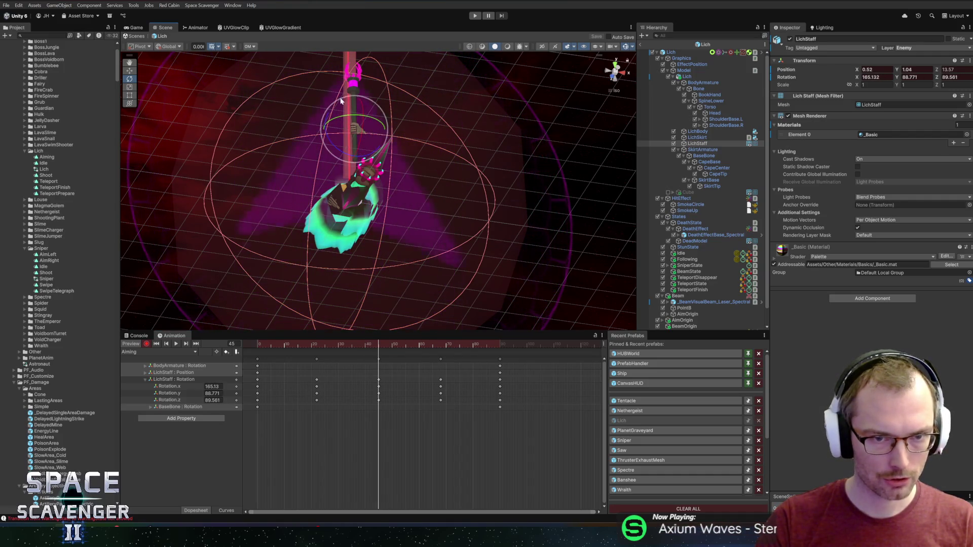
key(space)
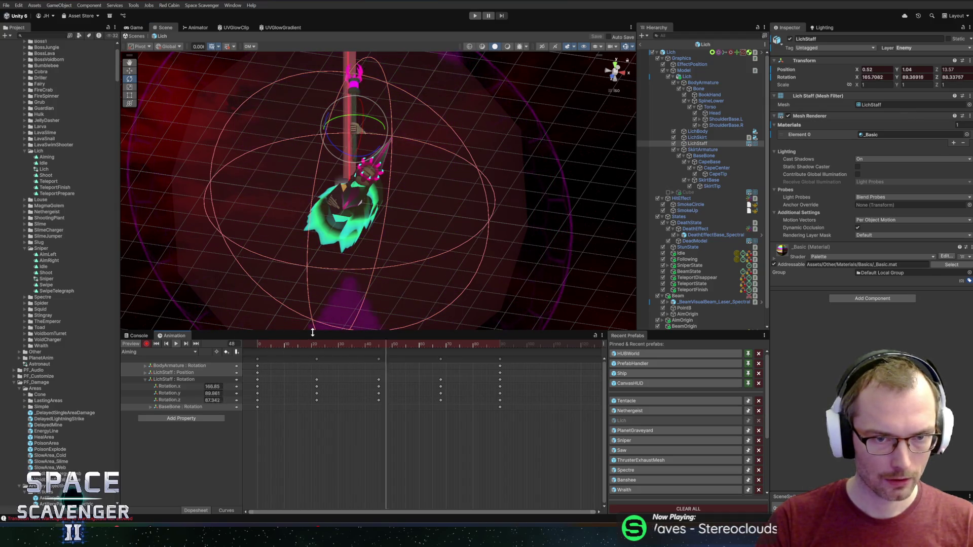
key(ctrl+z)
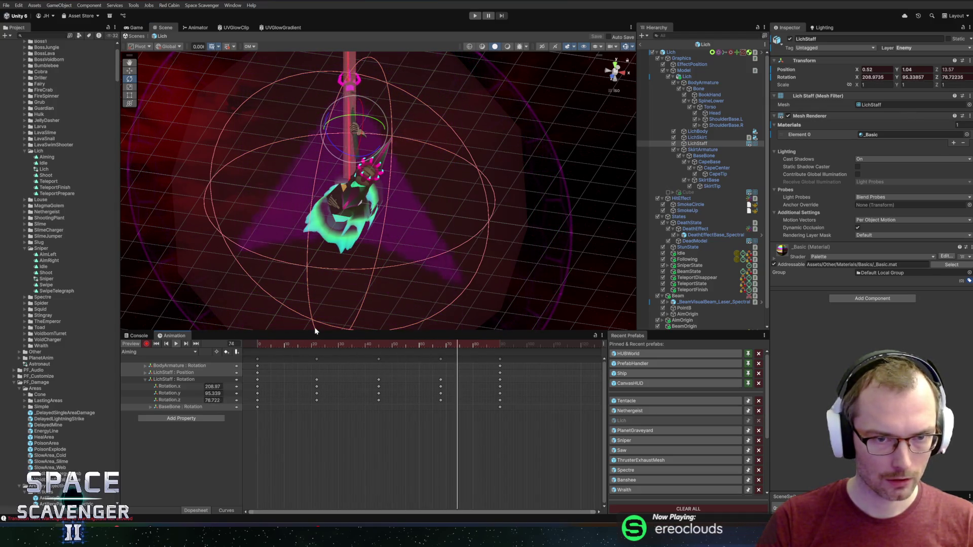
- Review the staff sway around frames 22 to 41 from the front, then select the Torso bone
click(327, 345)
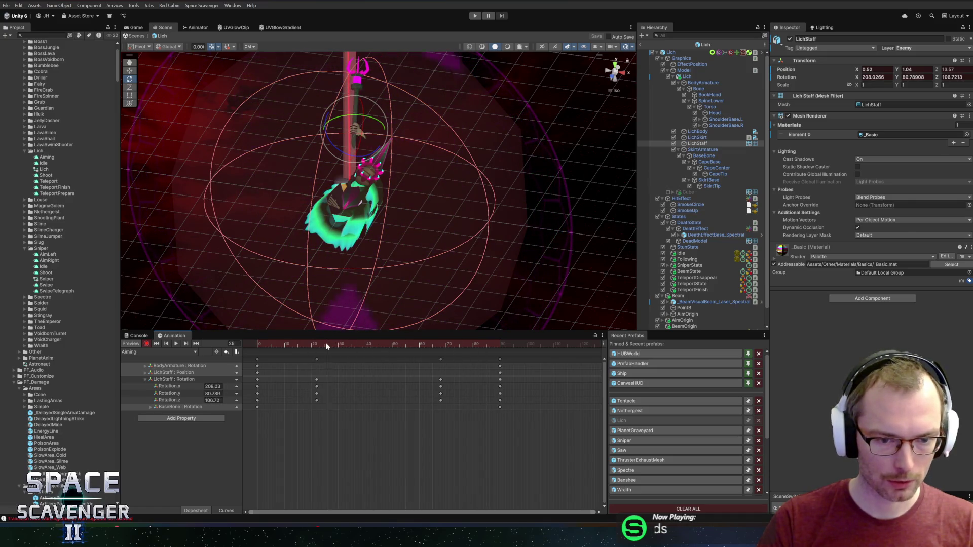
drag(375, 349, 366, 346)
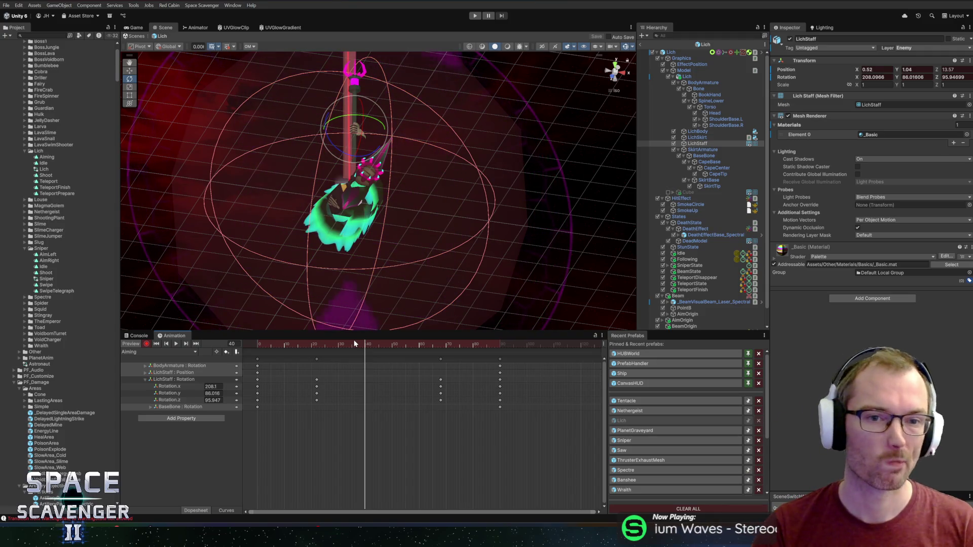
drag(371, 125, 316, 176)
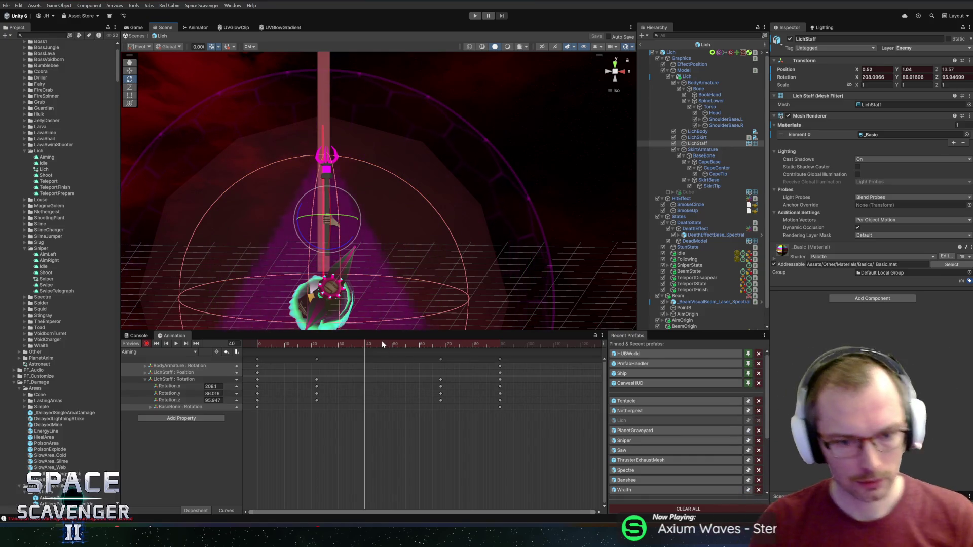
drag(382, 344, 367, 346)
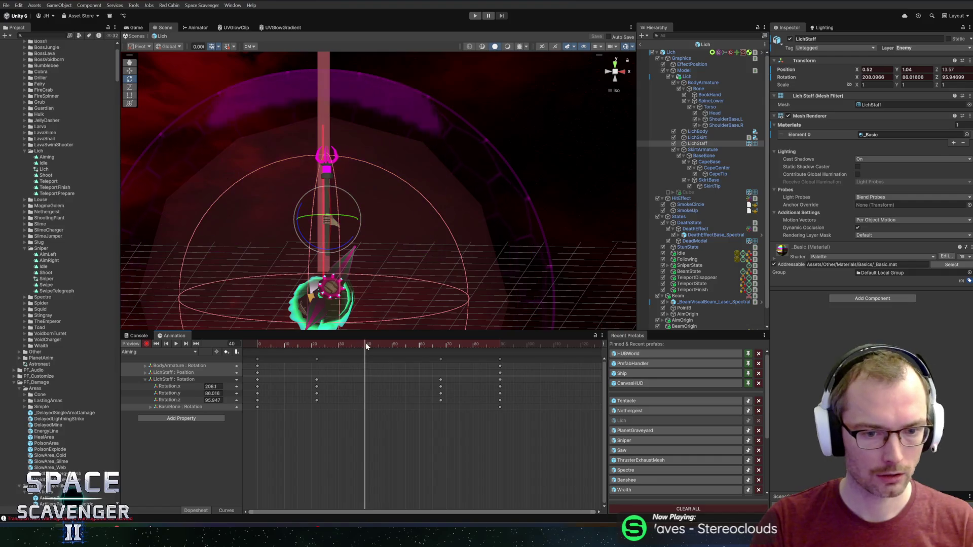
key(shift+comma)
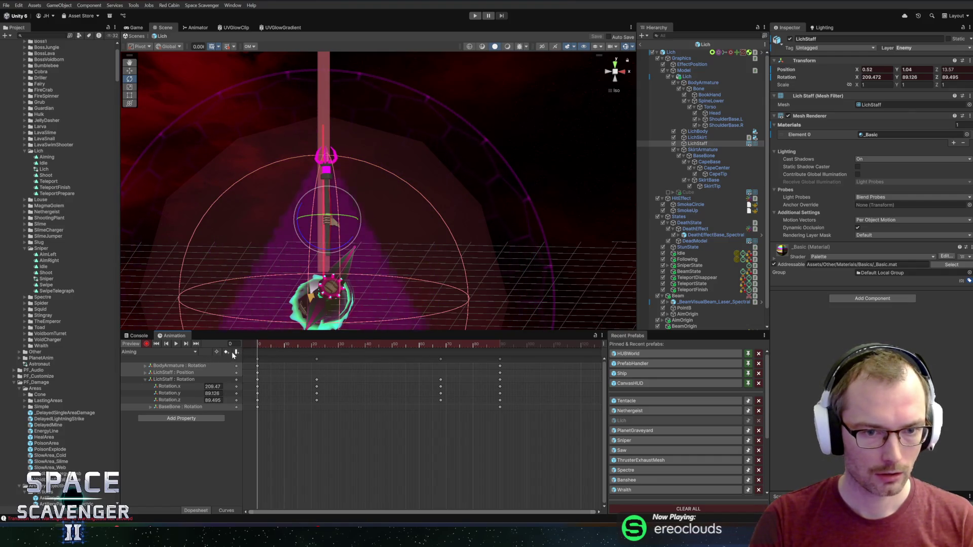
click(318, 346)
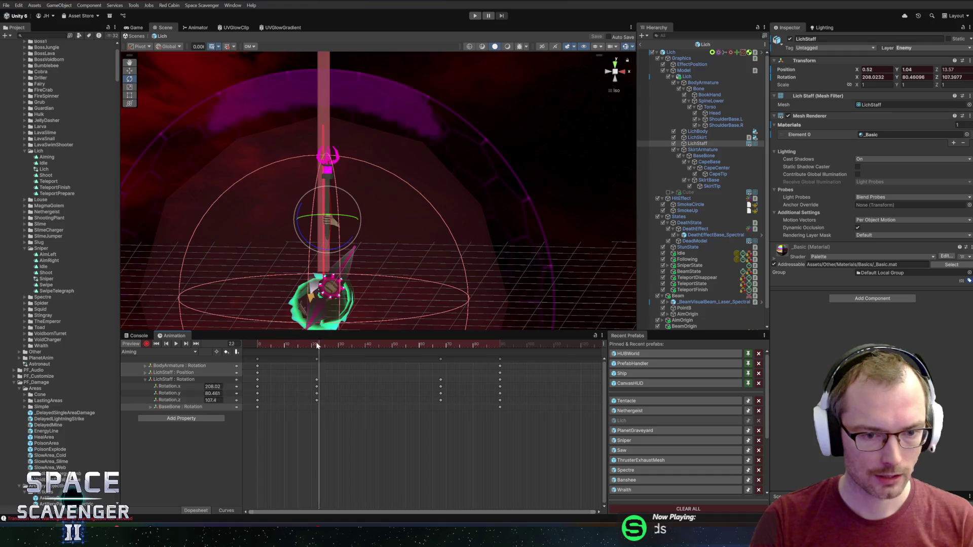
drag(317, 346, 248, 344)
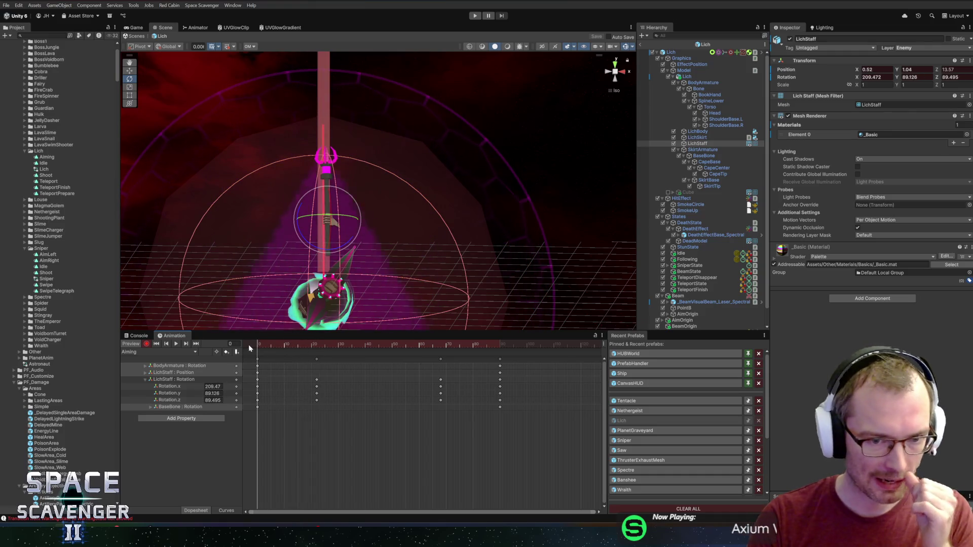
click(710, 107)
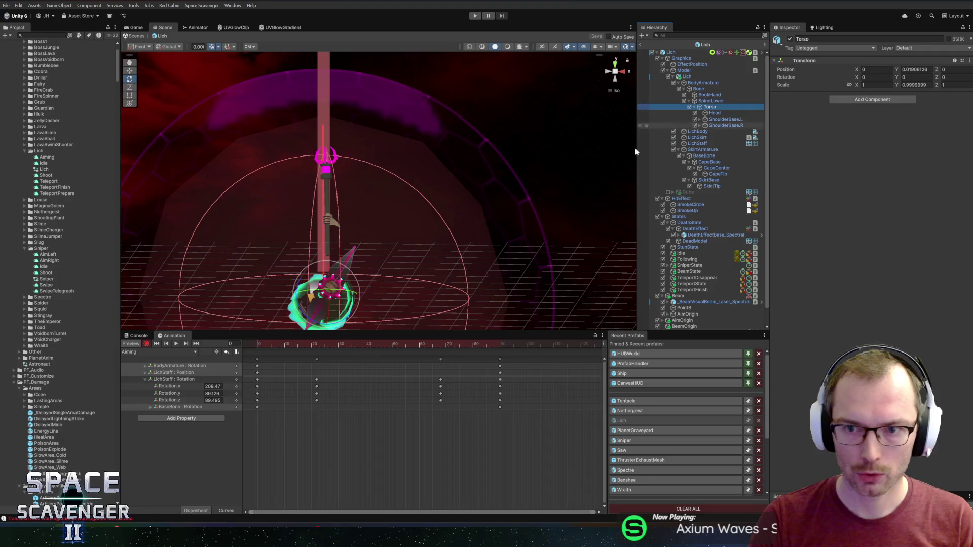
- At frame 45, lean the Torso to -13.336 on X to key it, then pick the Head bone
drag(373, 277, 372, 261)
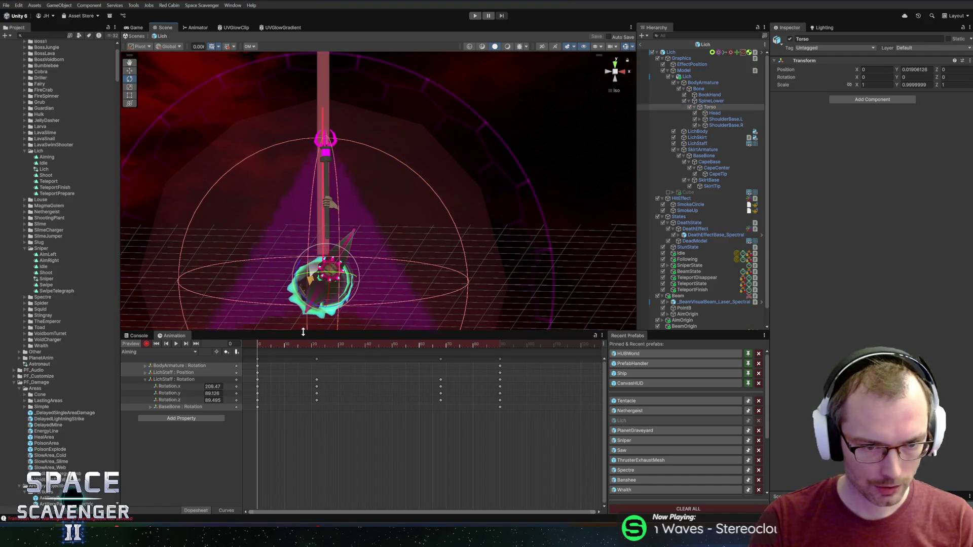
drag(302, 331, 341, 351)
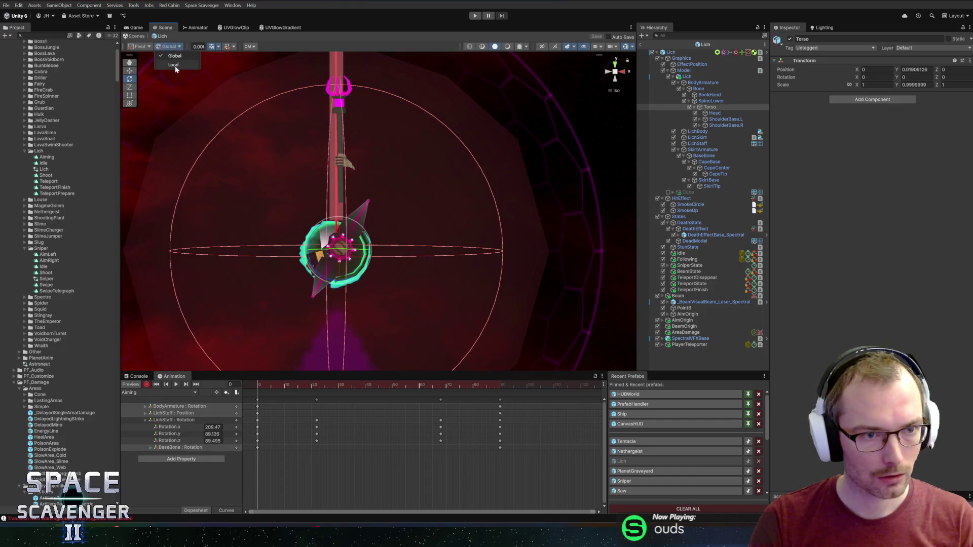
click(330, 389)
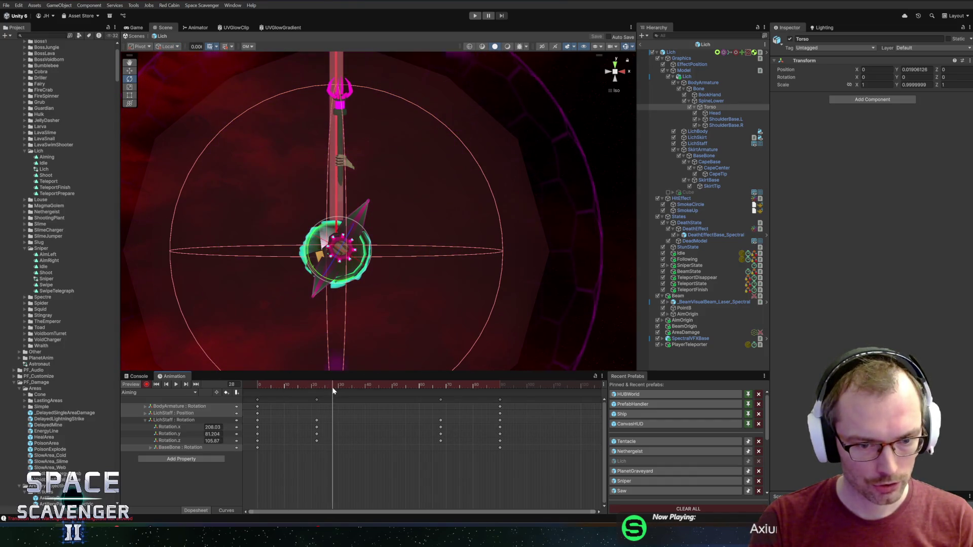
drag(368, 388, 379, 390)
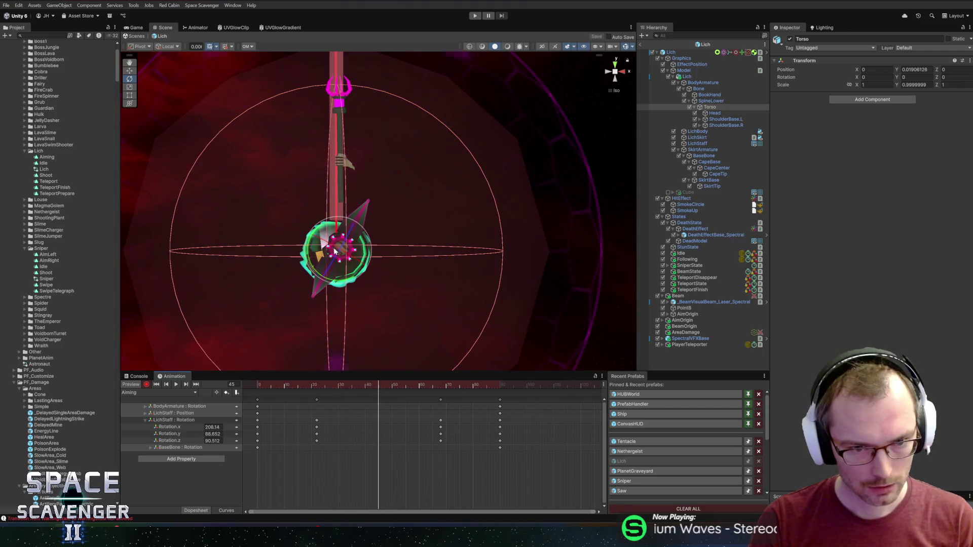
drag(335, 244, 341, 249)
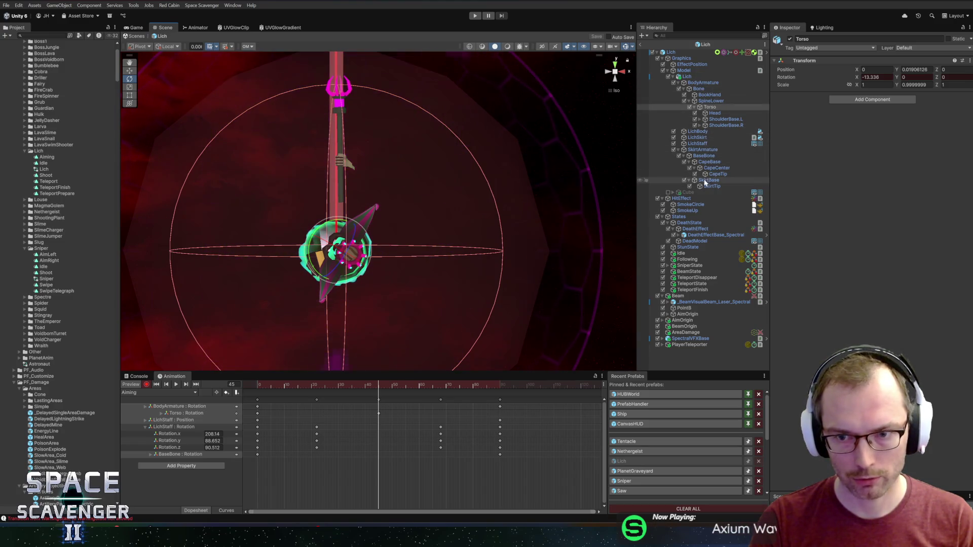
click(713, 113)
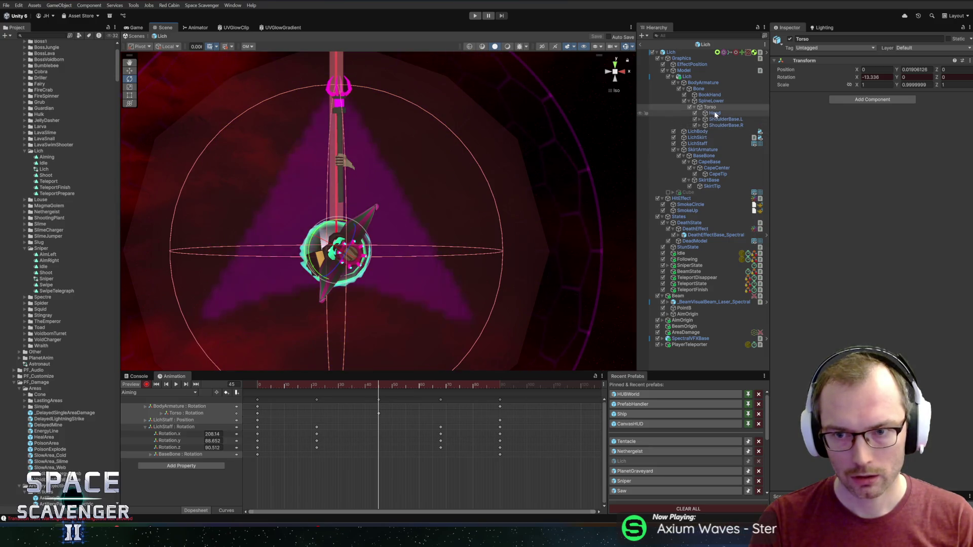
- Turn the Head at frame 0 and again at frame 45 to key its rotation
drag(378, 390, 257, 390)
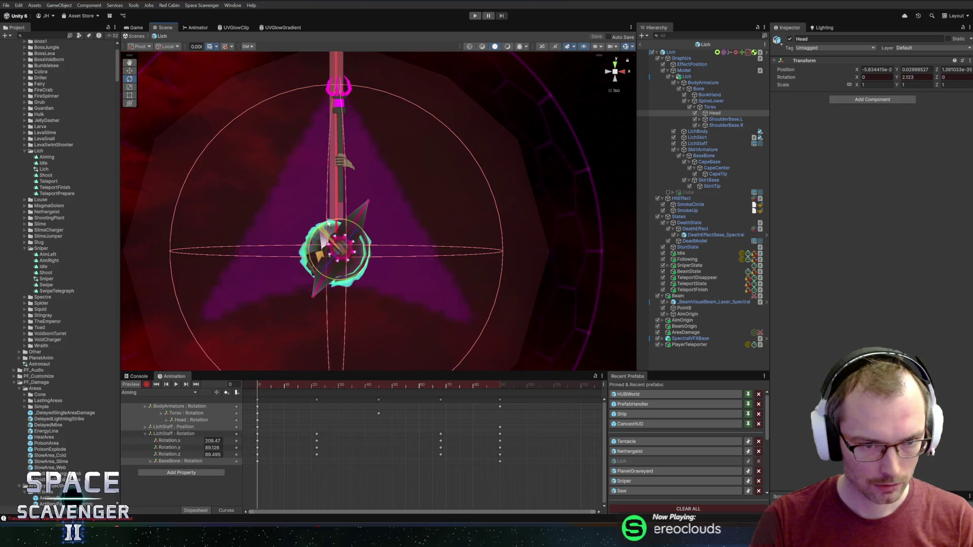
drag(332, 237, 359, 209)
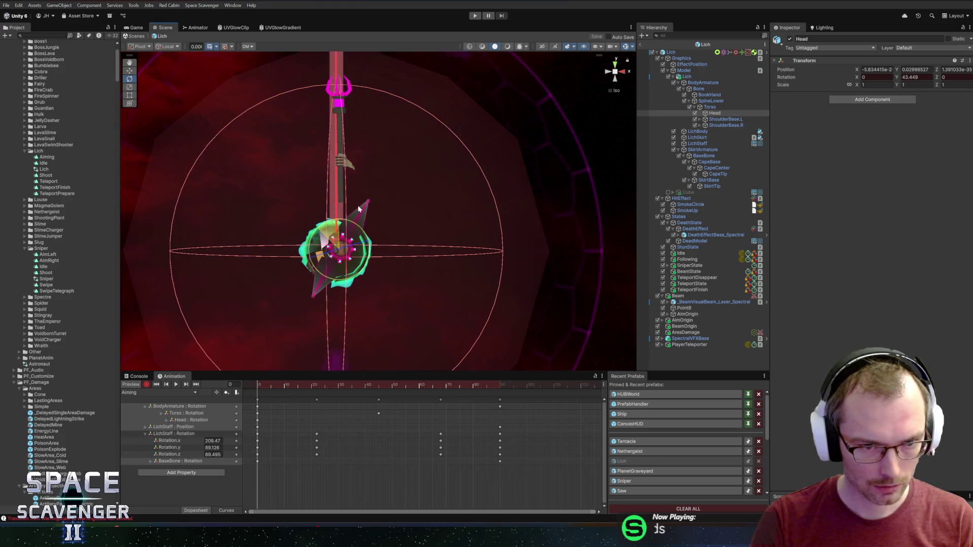
drag(358, 205, 373, 202)
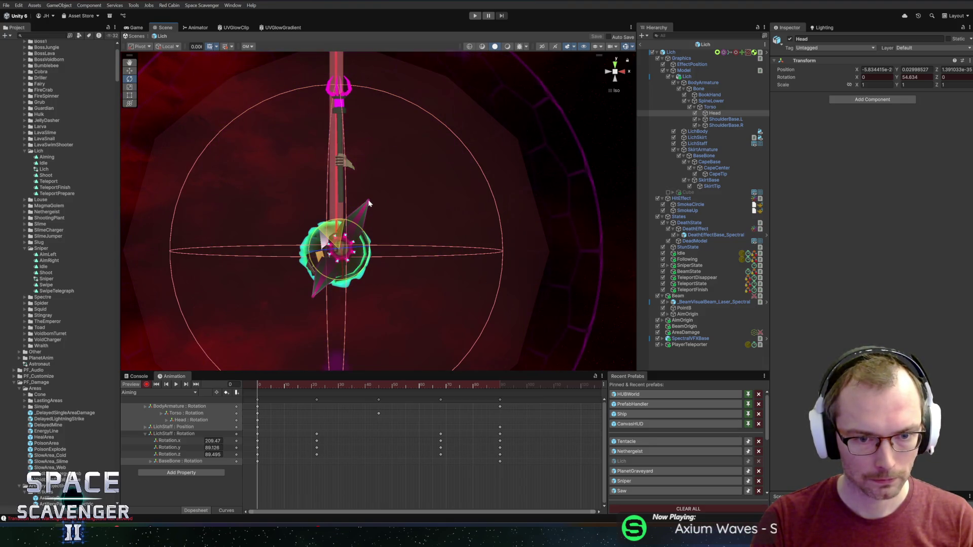
drag(266, 385, 379, 380)
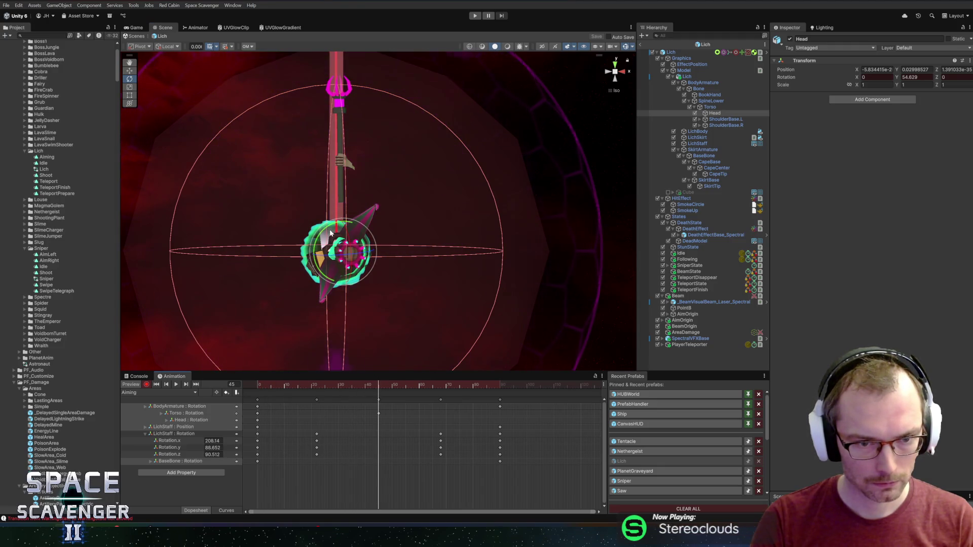
drag(333, 232, 321, 236)
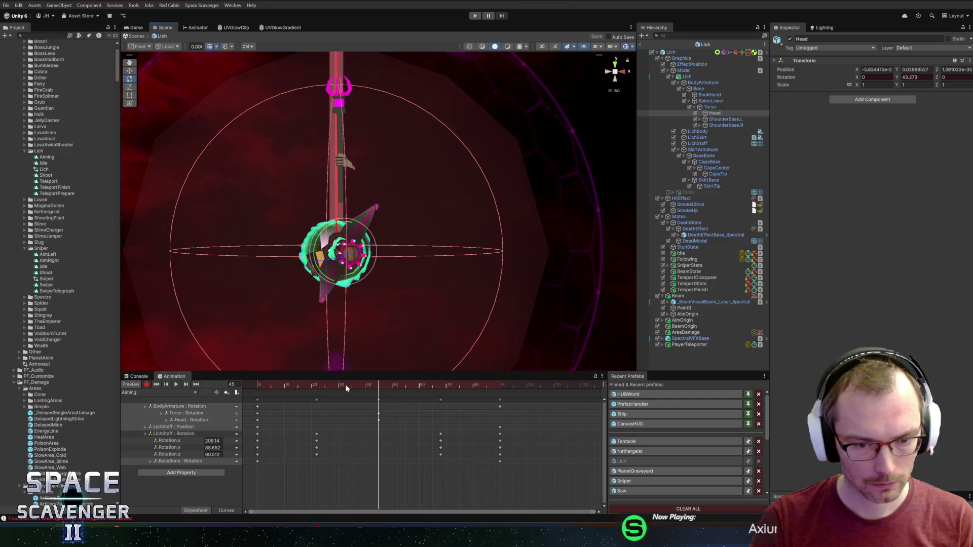
click(499, 384)
drag(496, 385, 120, 393)
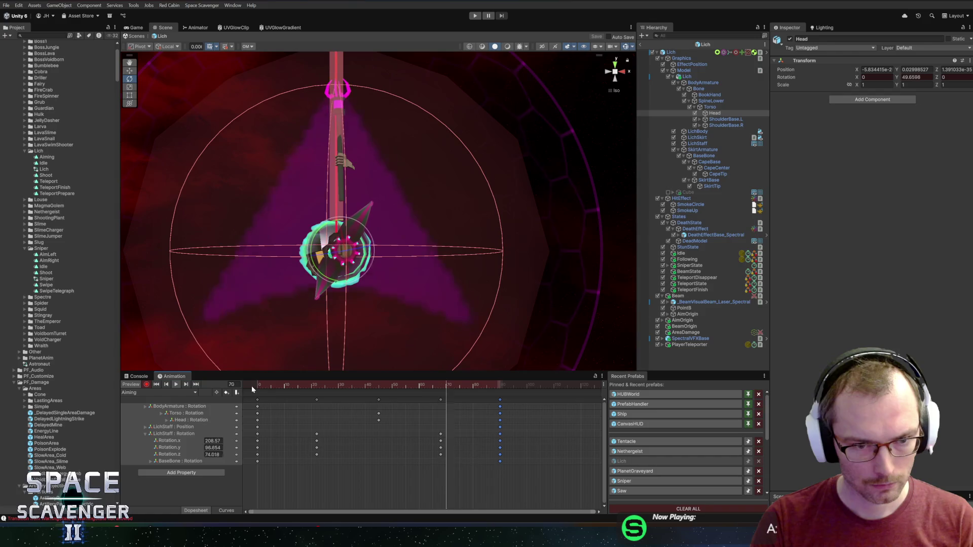
drag(283, 386, 378, 388)
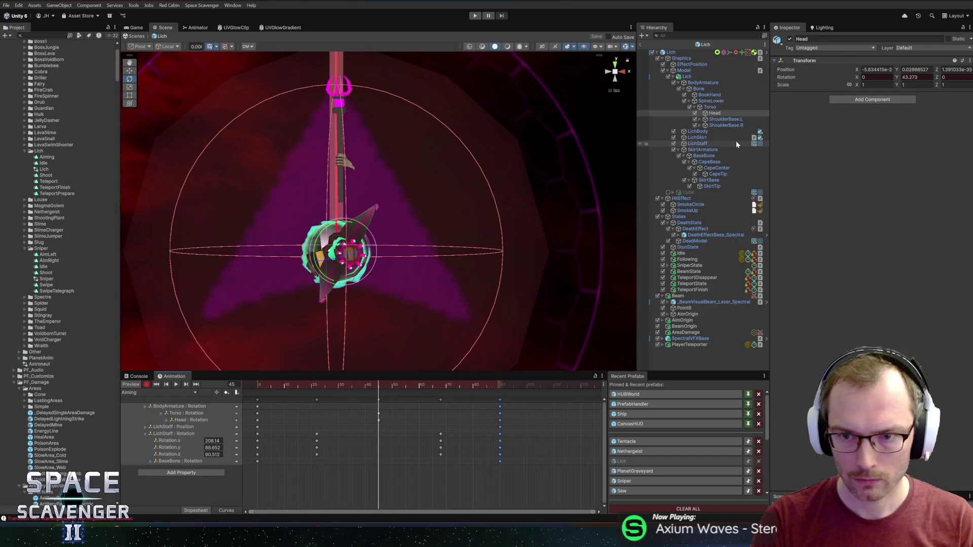
- Swing the SkirtTip at frame 45, then scrub and play the Aiming clip to review
click(712, 186)
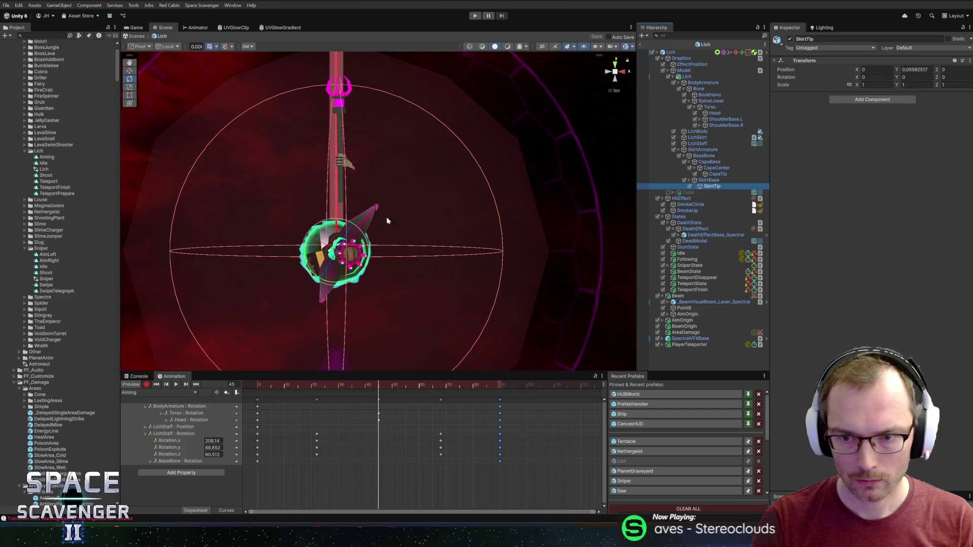
click(318, 232)
drag(352, 221, 360, 214)
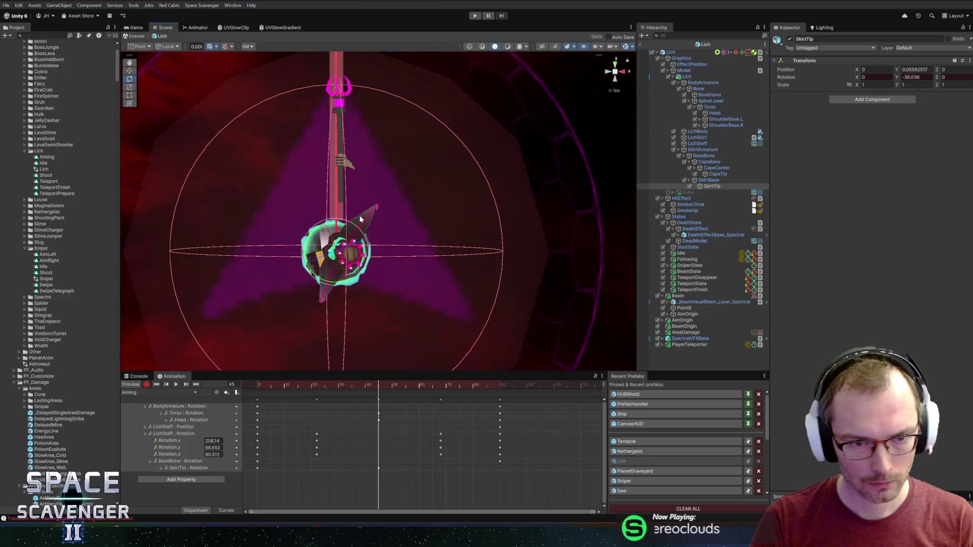
click(296, 385)
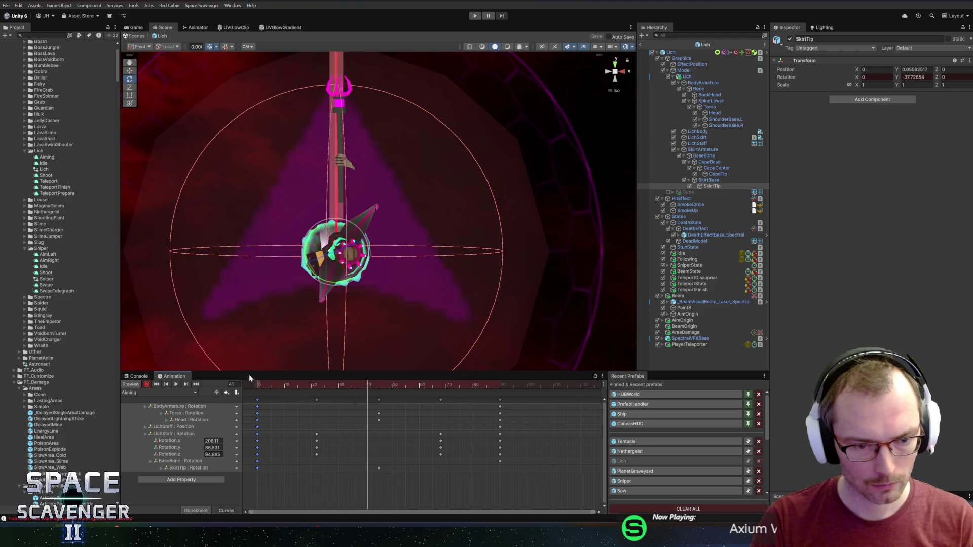
click(257, 400)
click(500, 400)
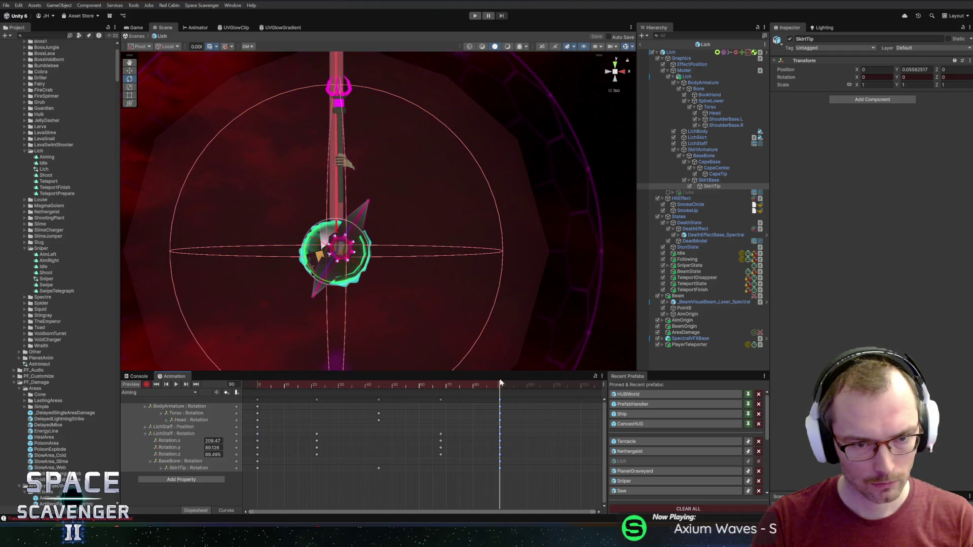
drag(494, 386, 297, 386)
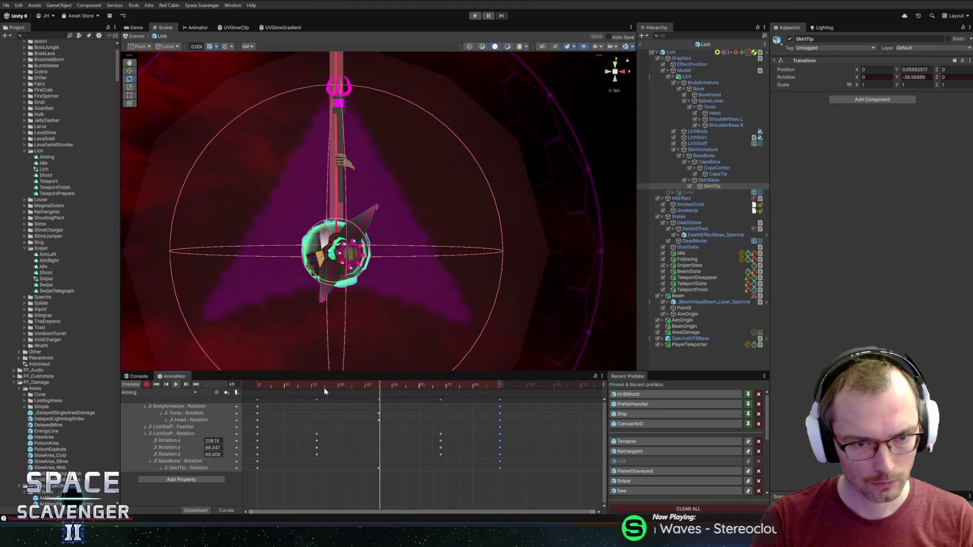
key(alt+period)
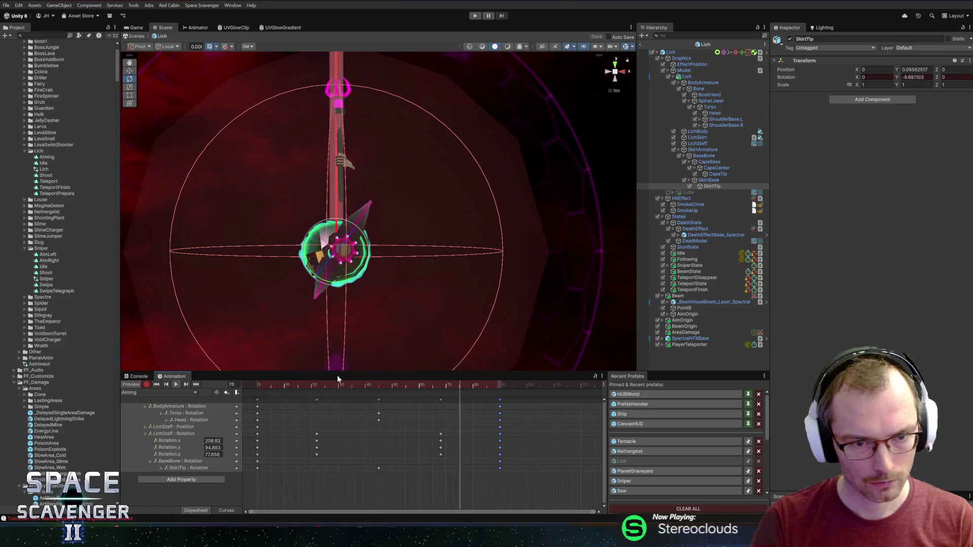
key(space)
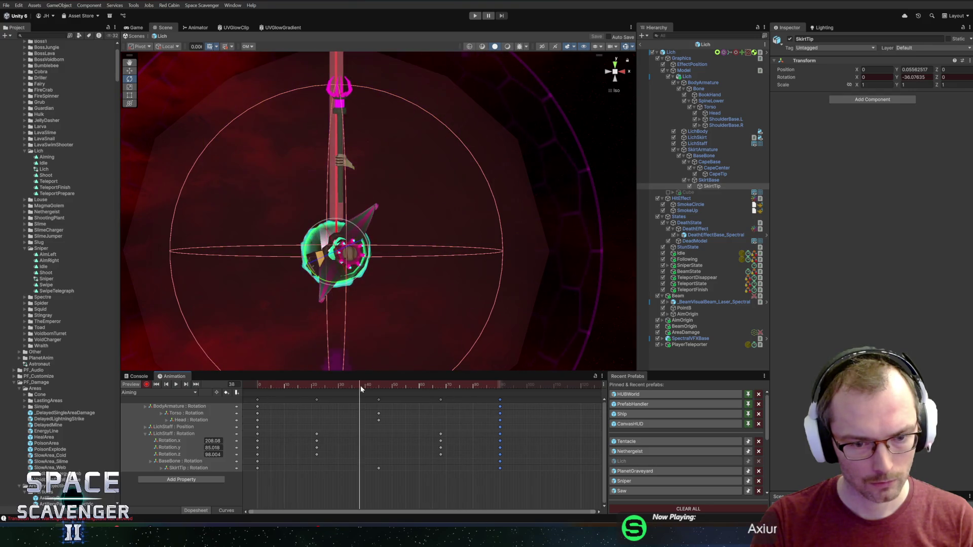
key(space)
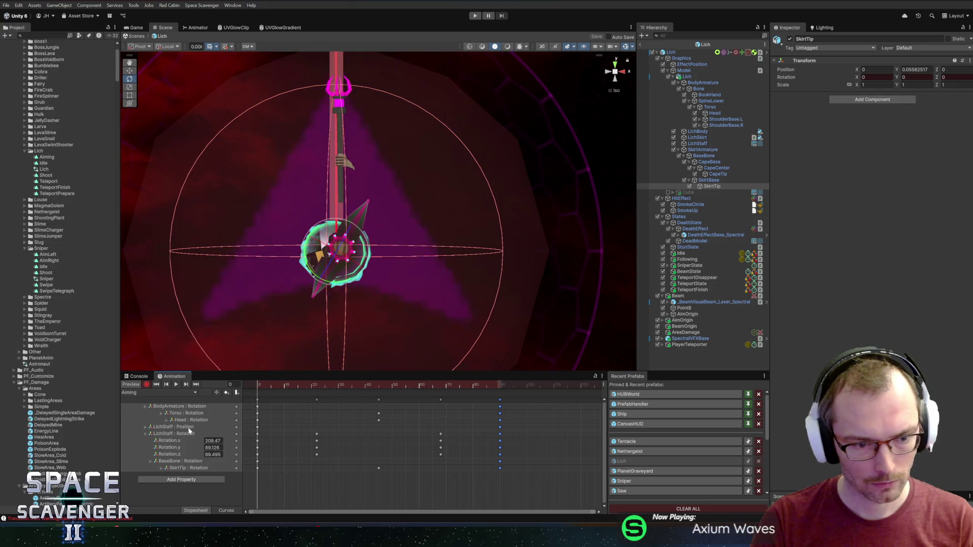
- Rotate the LichStaff at the first frame and inspect its rotation keys around frame 23
click(180, 434)
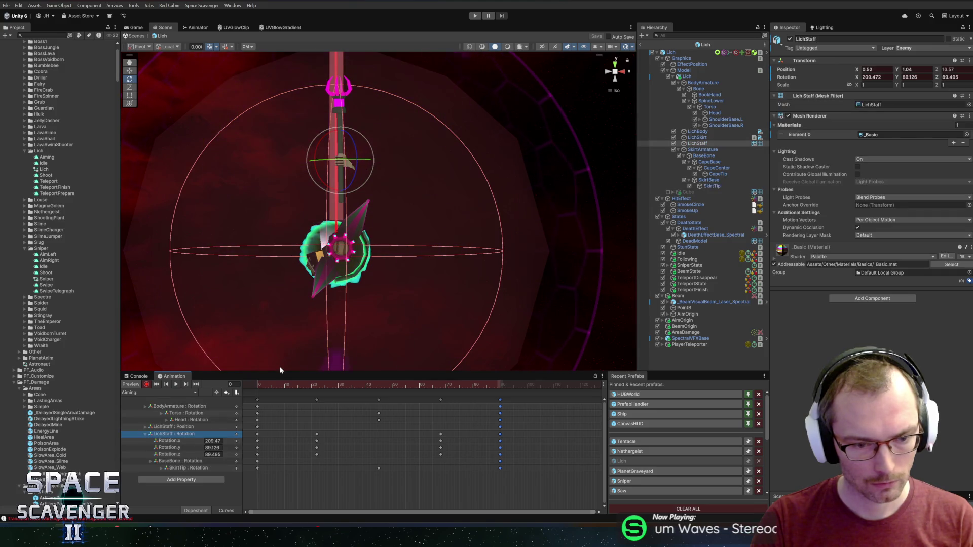
drag(360, 166, 264, 163)
drag(250, 398, 266, 492)
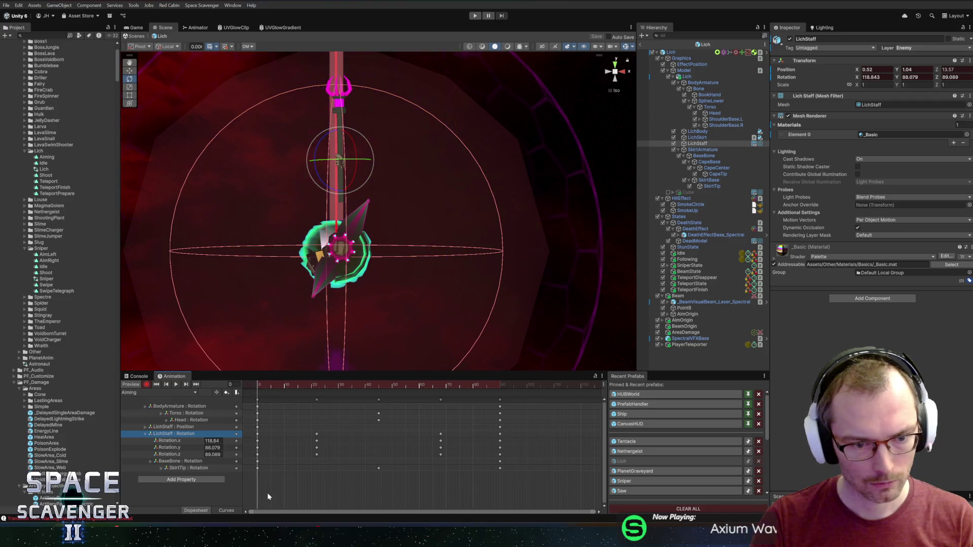
click(270, 385)
drag(270, 385, 317, 385)
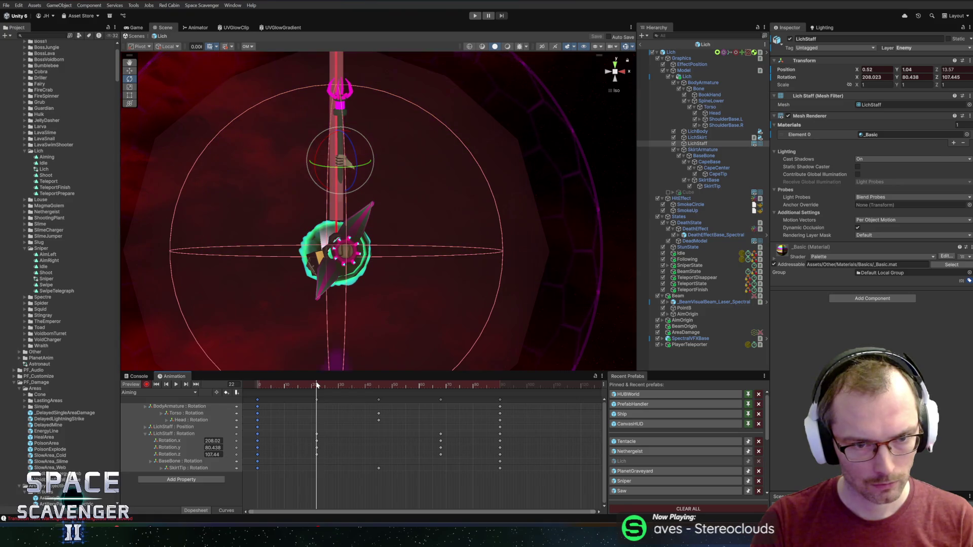
click(218, 434)
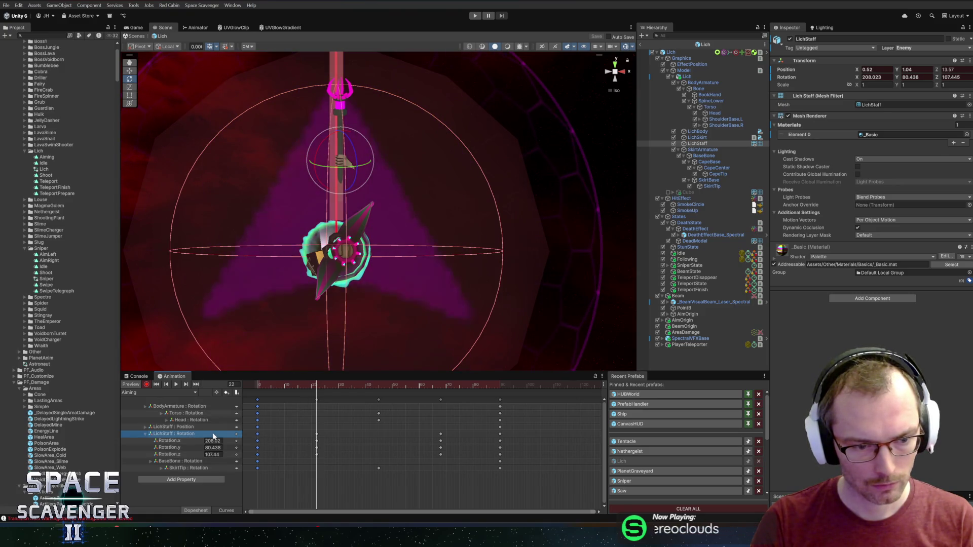
click(258, 434)
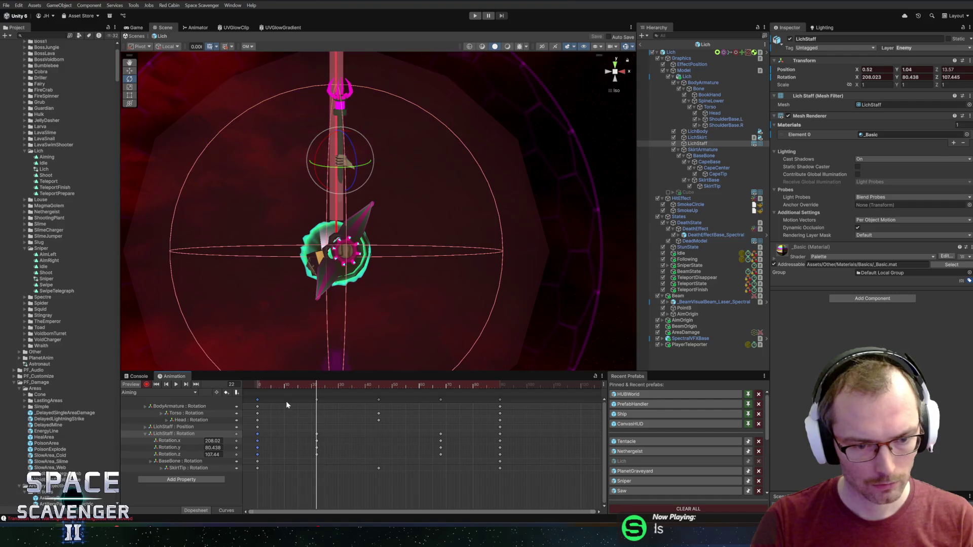
click(146, 433)
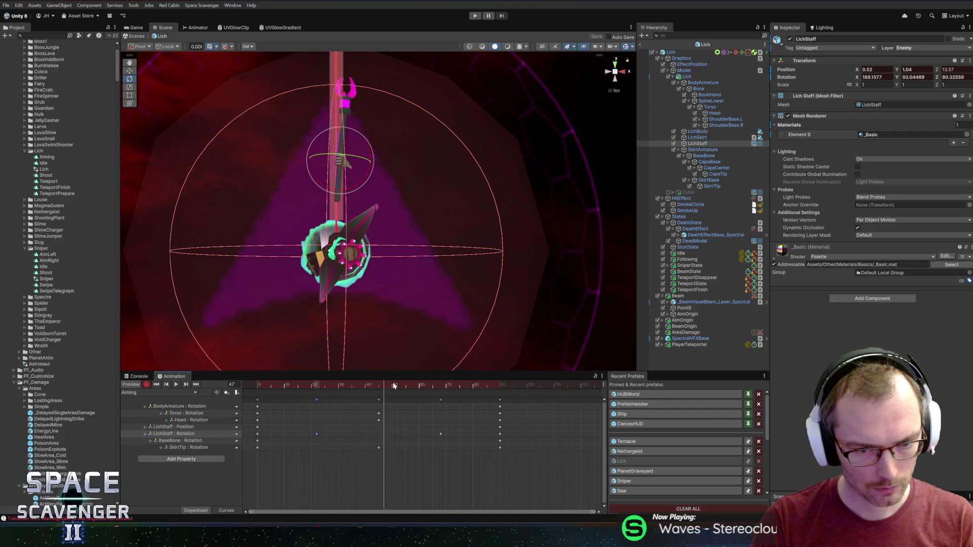
drag(316, 384, 316, 385)
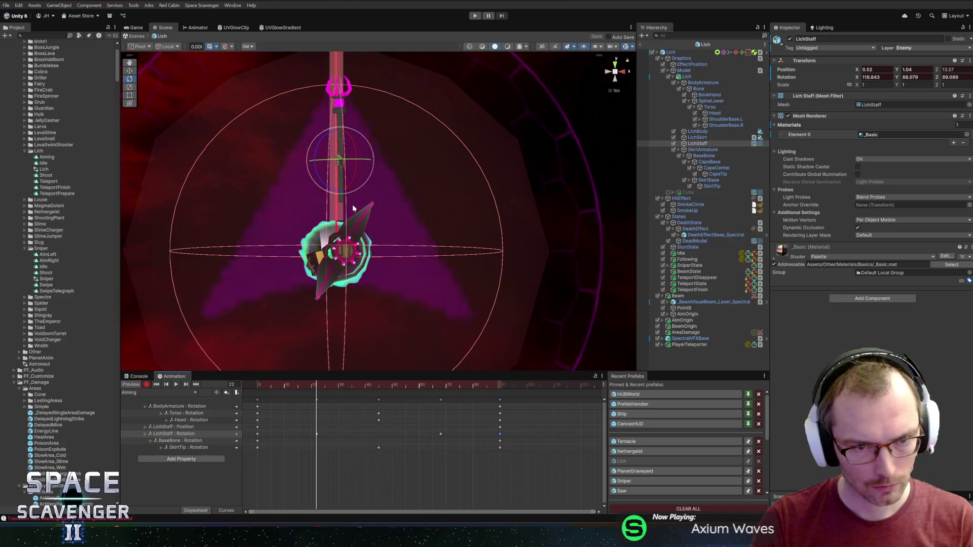
- Fine-tune the staff rotation with world-oriented handles, play the clip, then stop recording
drag(353, 142, 347, 152)
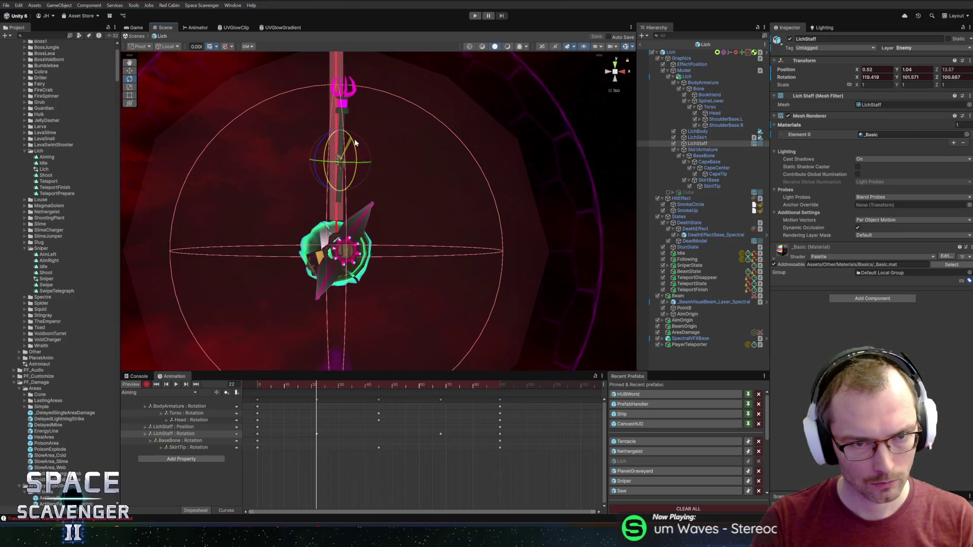
click(168, 47)
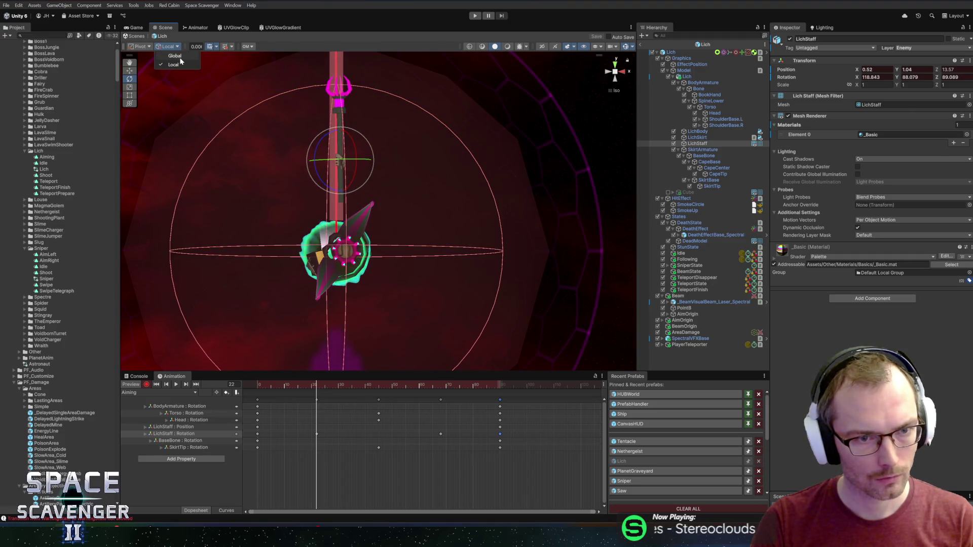
click(174, 56)
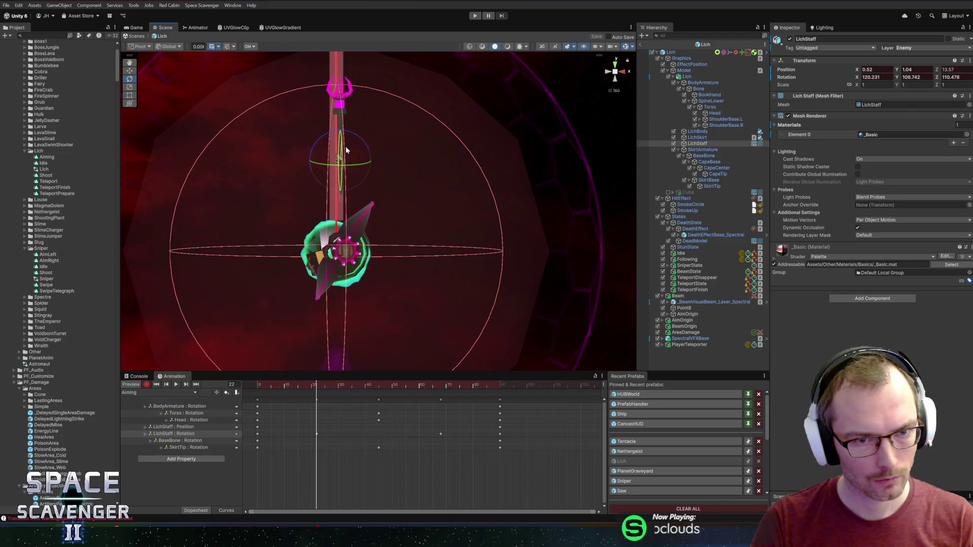
drag(343, 147, 341, 148)
drag(324, 385, 440, 388)
drag(356, 217, 406, 165)
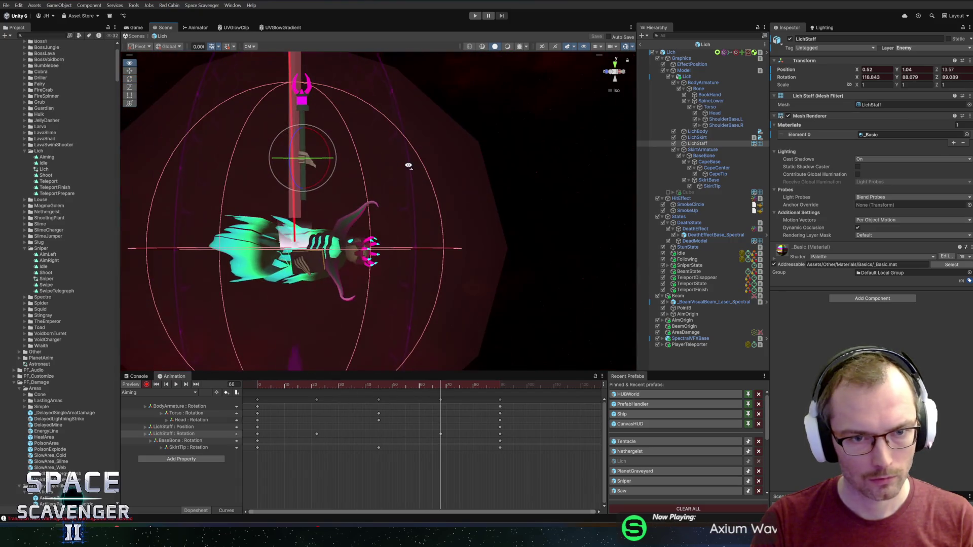
drag(330, 146, 329, 136)
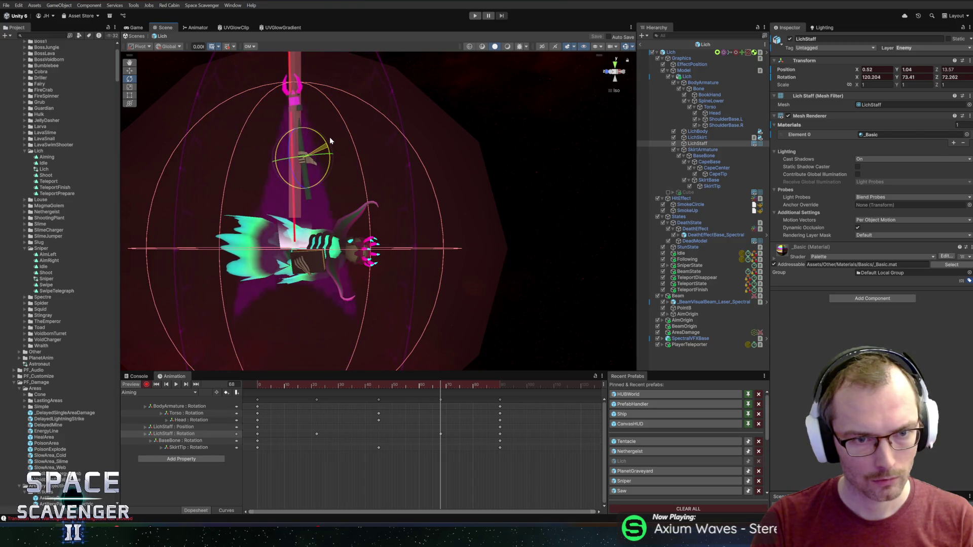
drag(355, 385, 361, 385)
key(space)
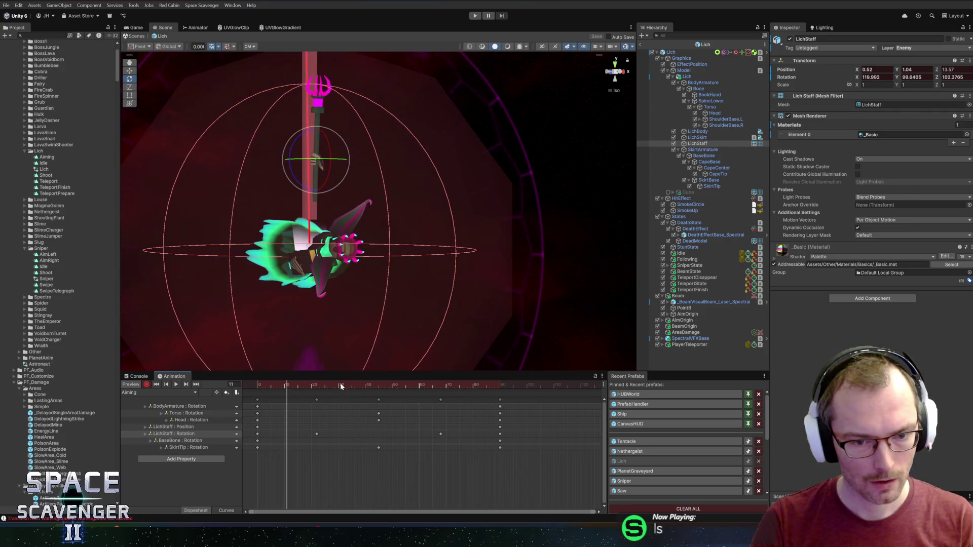
click(147, 384)
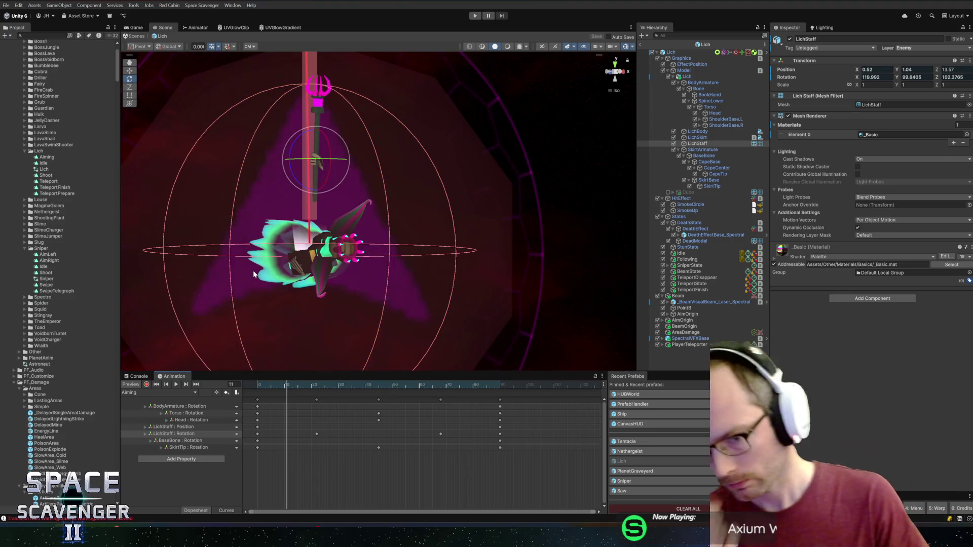
drag(402, 222, 292, 199)
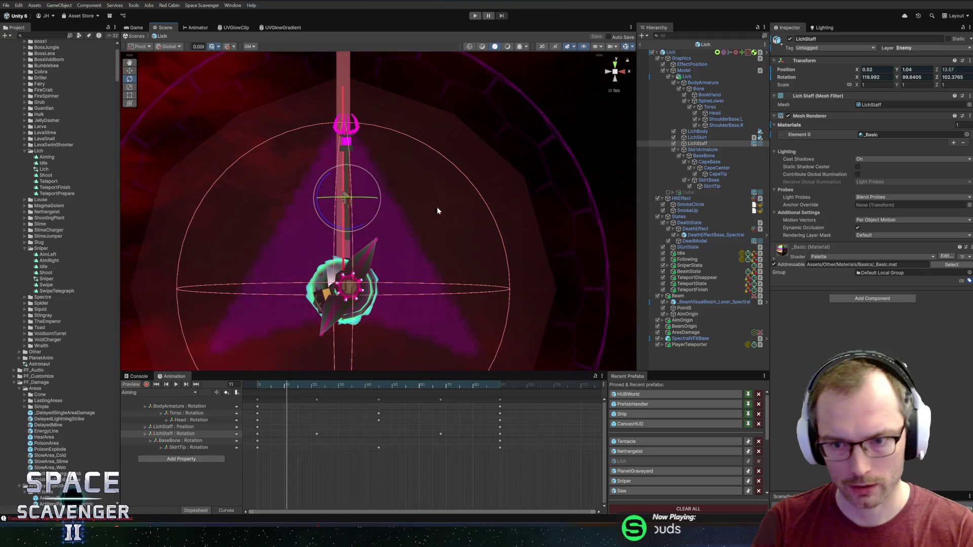
- Locate the beam's AimOrigin through the Beam Origin field and select it
click(699, 302)
click(687, 297)
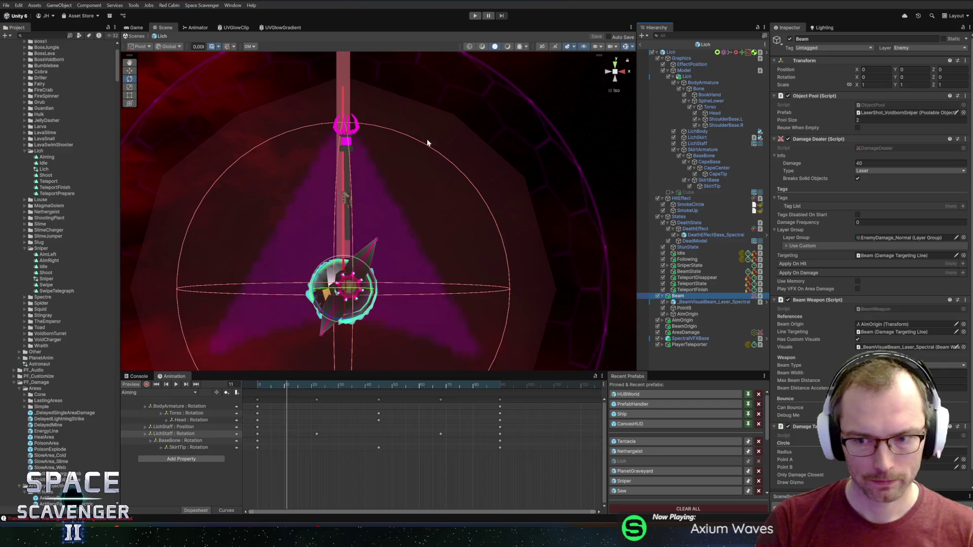
click(706, 303)
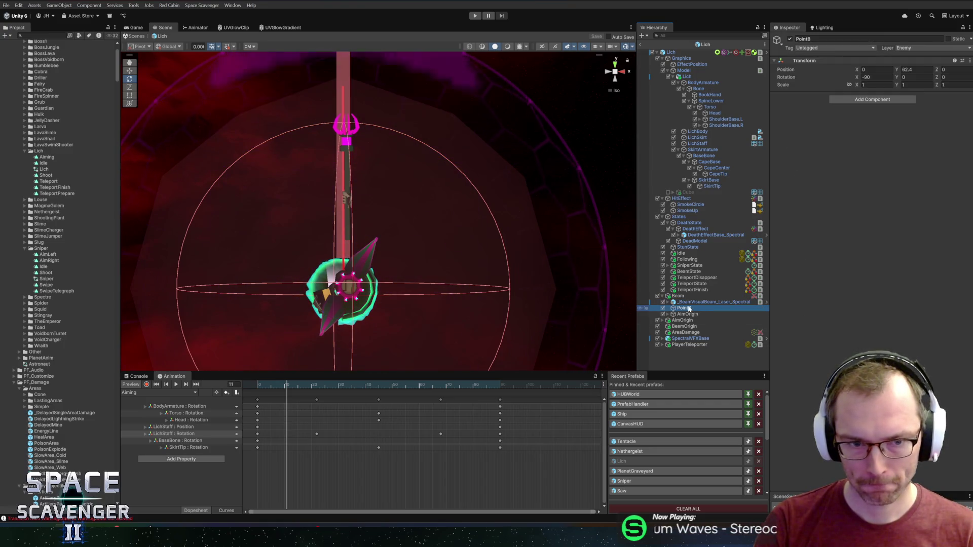
click(691, 296)
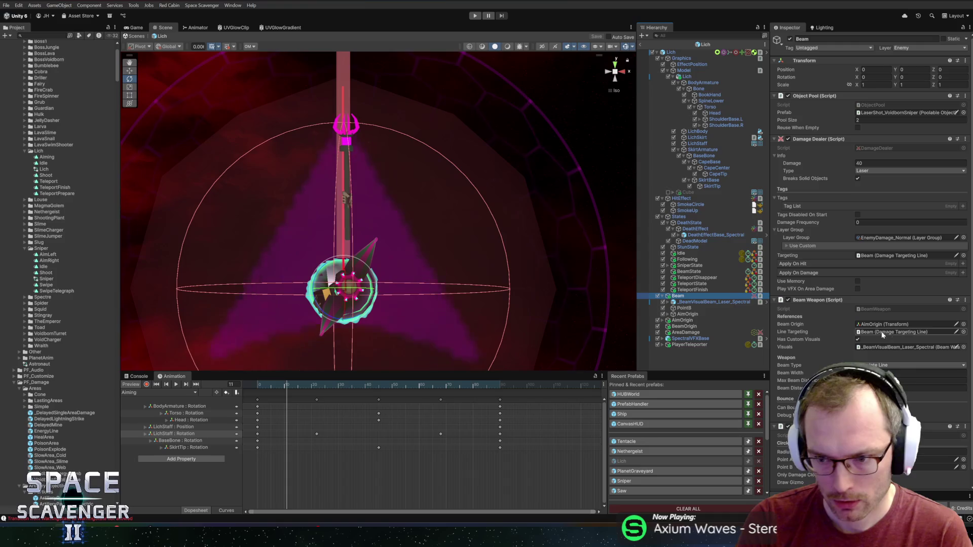
click(859, 324)
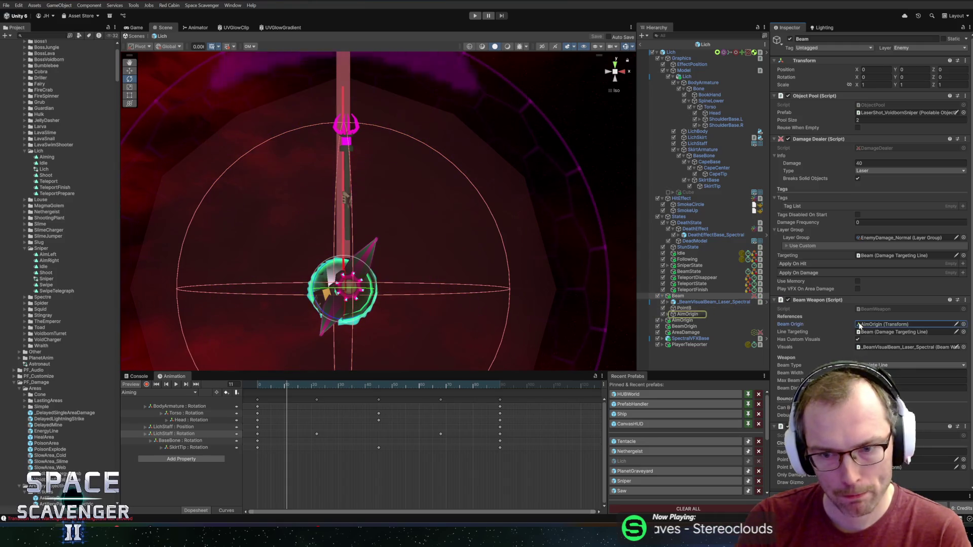
click(699, 314)
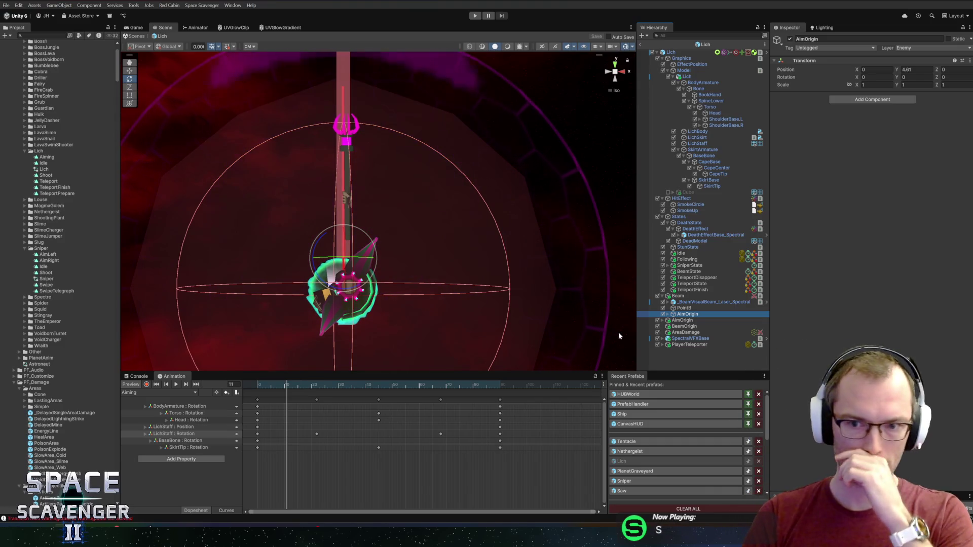
key(w)
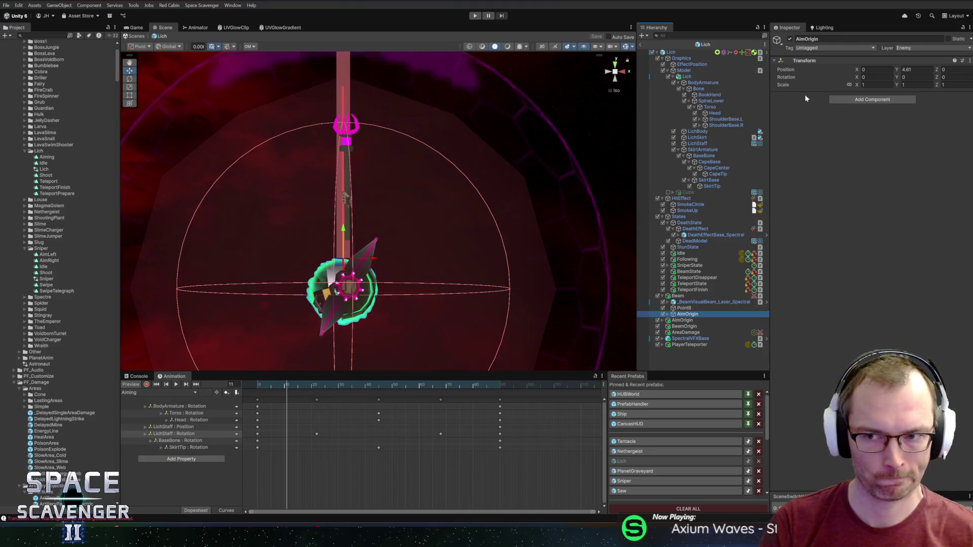
- Add a Match Transform component to AimOrigin, then select LichStaff
click(844, 100)
text(matchtr)
key(Return)
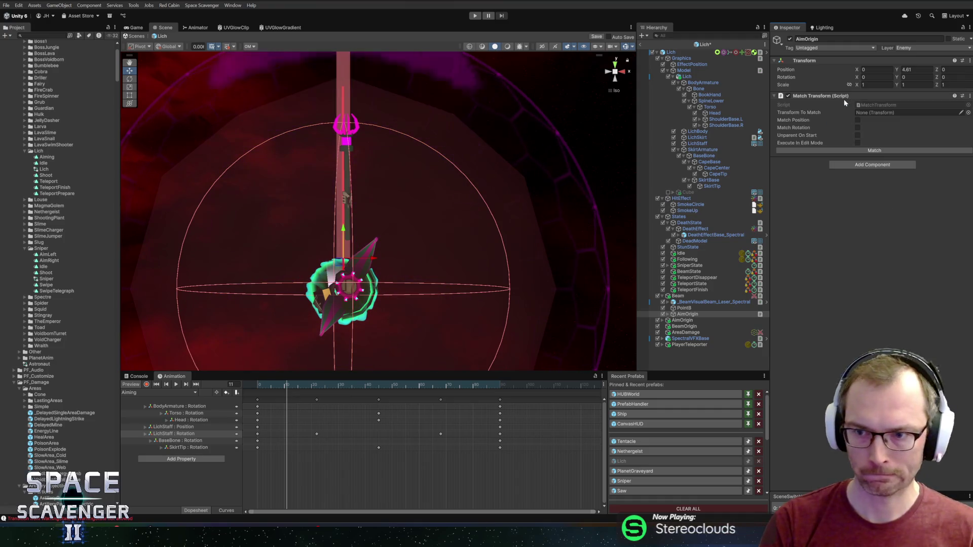
click(715, 144)
- Create an empty child StaffTip under LichStaff and move it to the staff's top
right_click(715, 144)
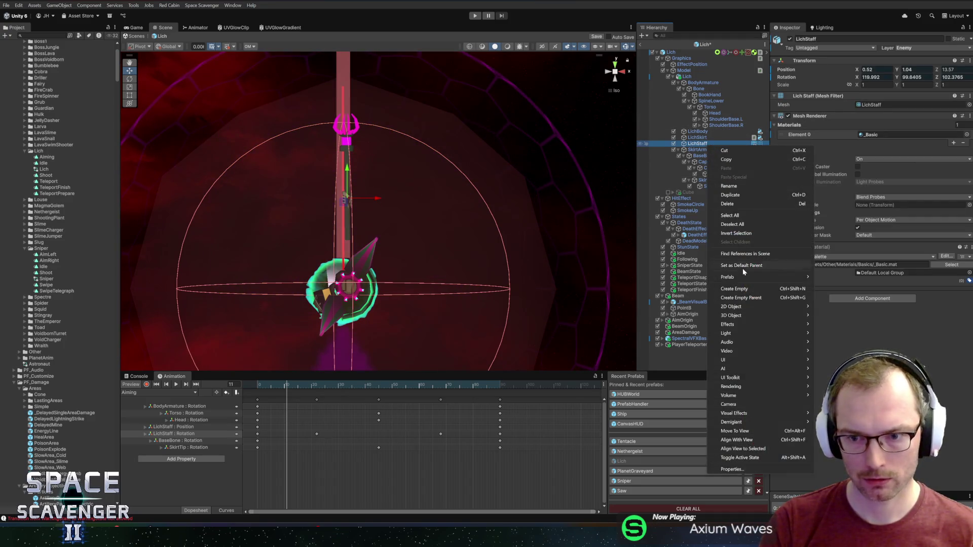
click(740, 289)
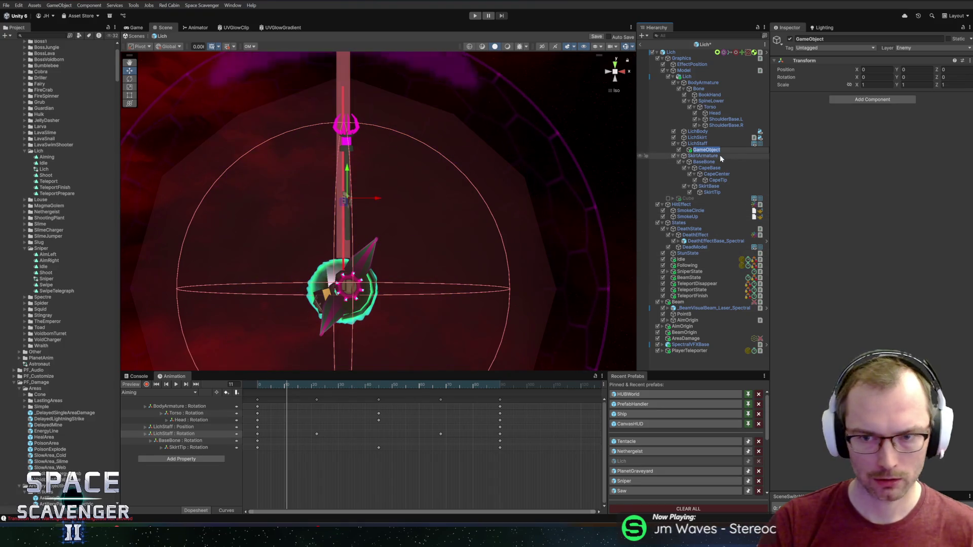
text(StaffT)
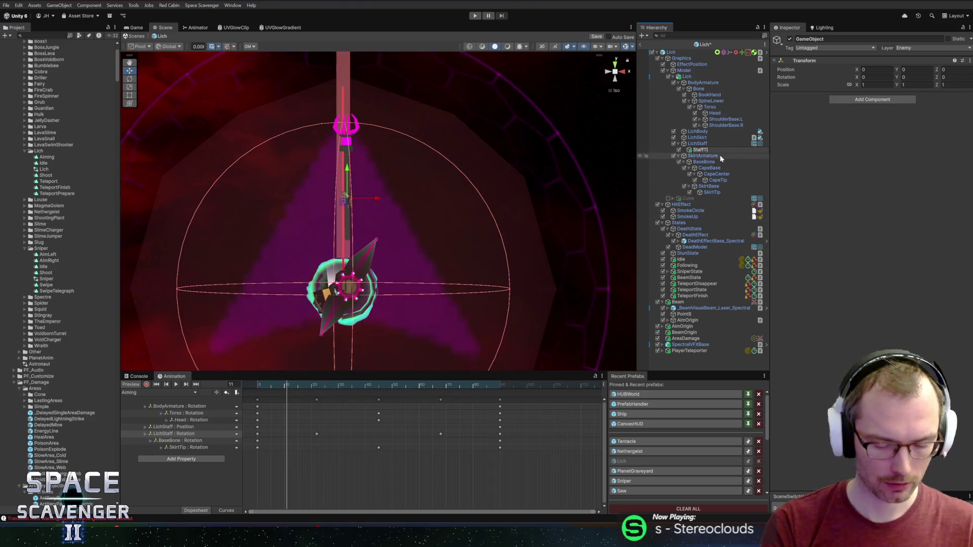
text(ip)
key(Return)
drag(347, 167, 413, 191)
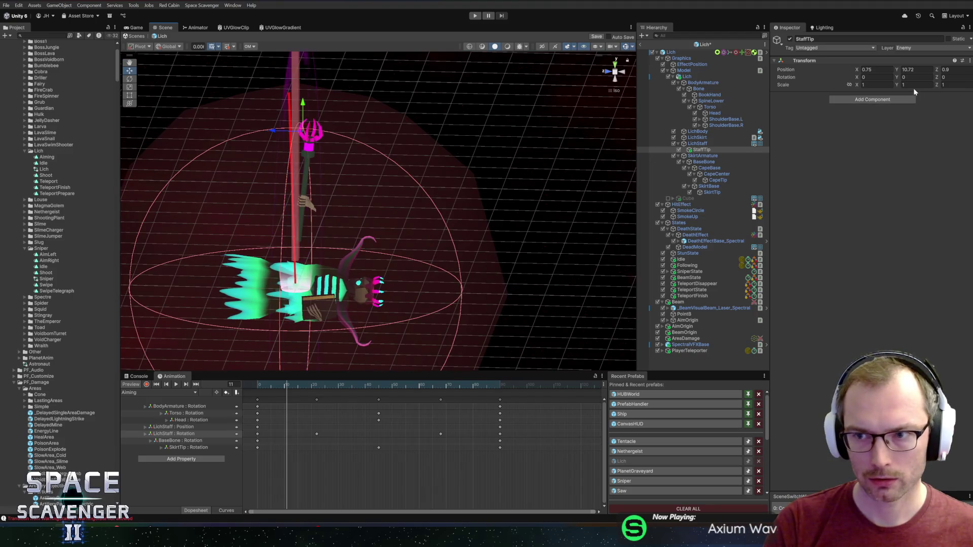
scroll(up, 3)
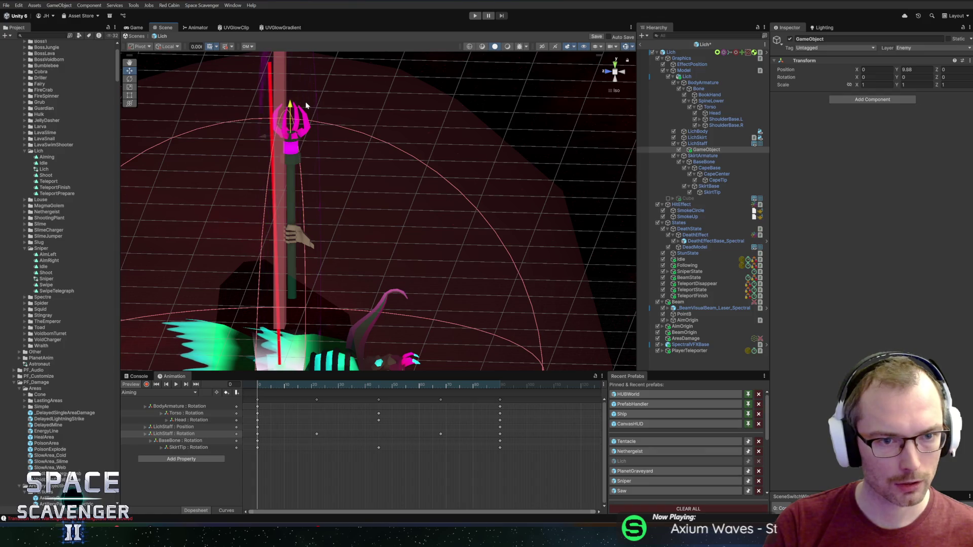
- Scrub the Aiming clip to confirm StaffTip follows the staff, re-confirm its name, and select AimOrigin
drag(412, 126, 490, 184)
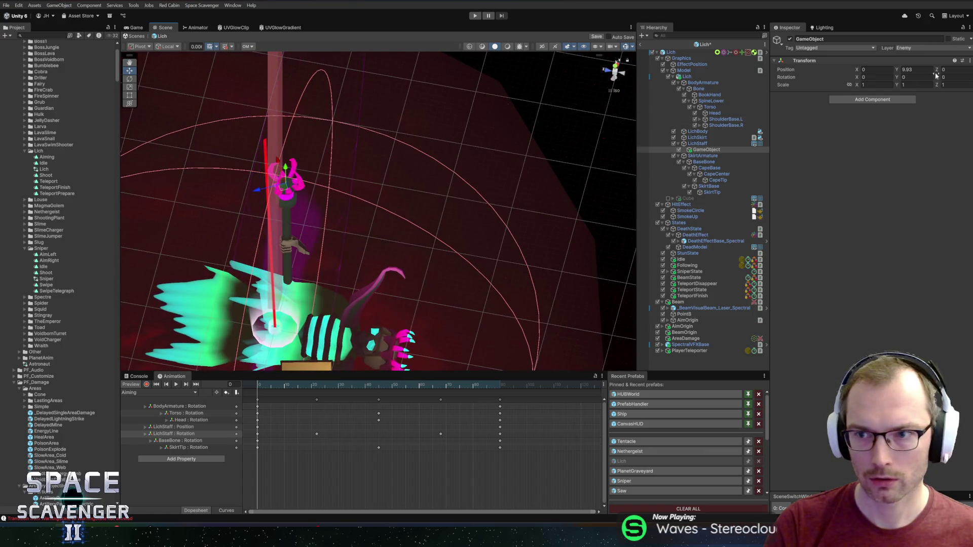
drag(321, 209, 258, 99)
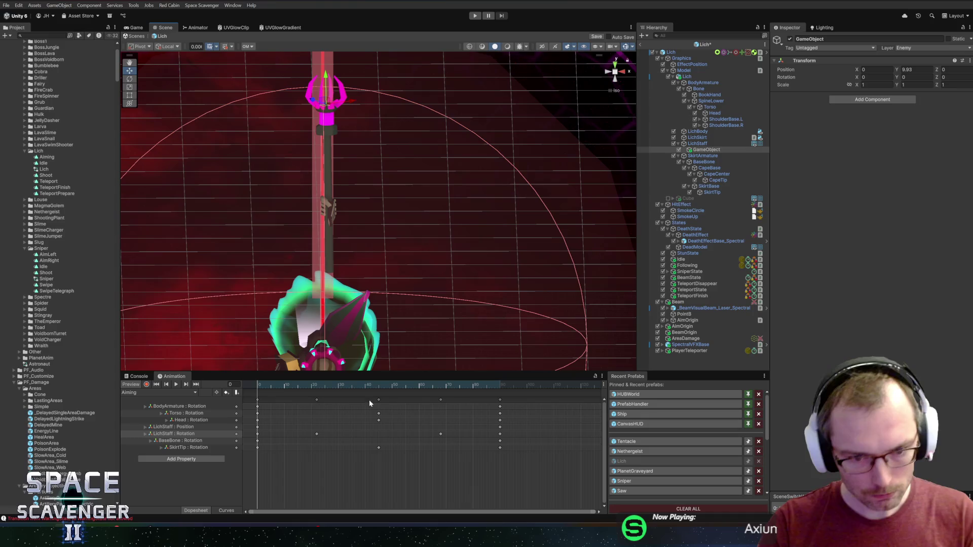
click(287, 385)
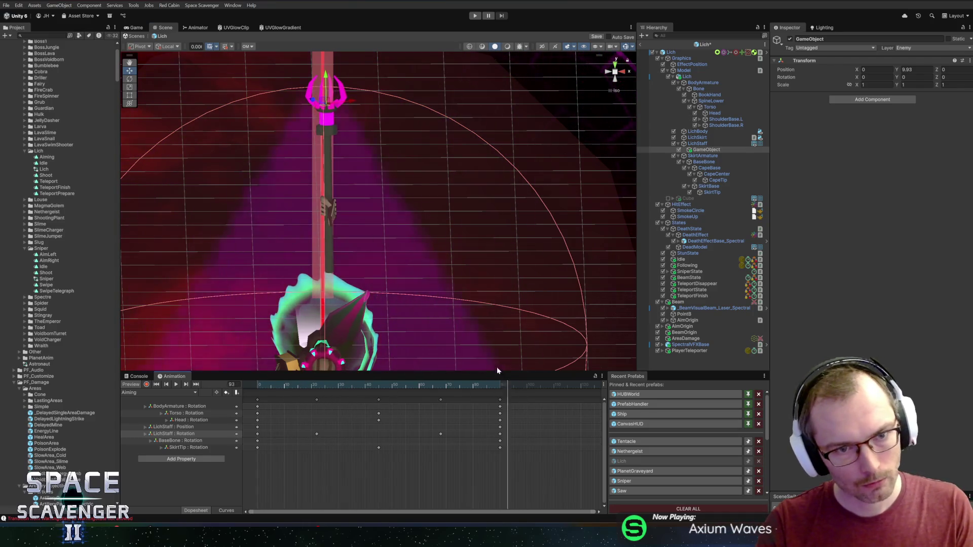
drag(277, 364, 374, 368)
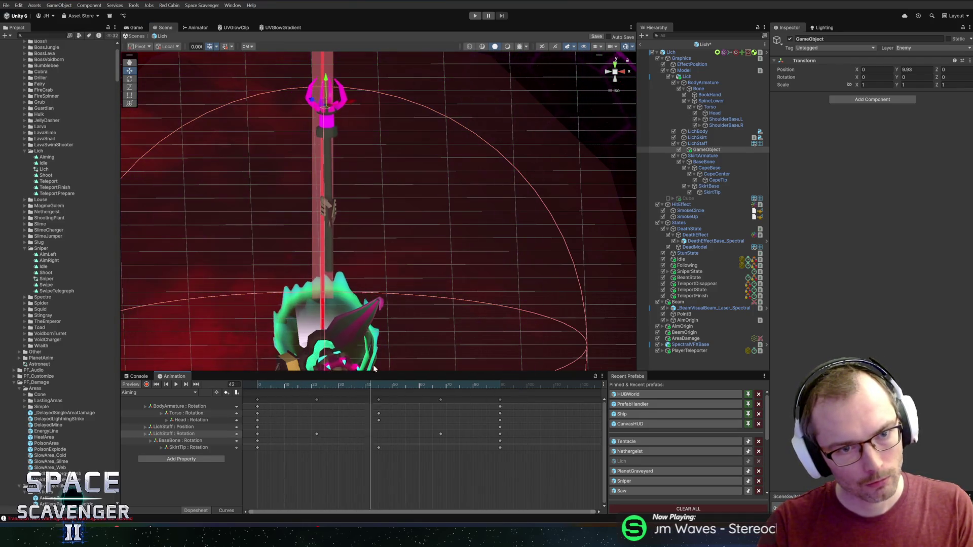
drag(279, 361, 391, 357)
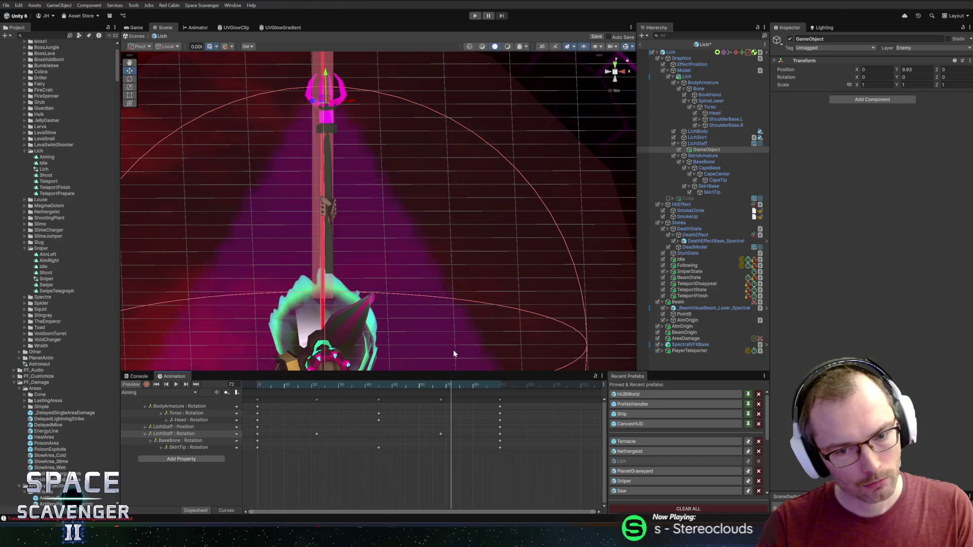
drag(453, 353, 494, 378)
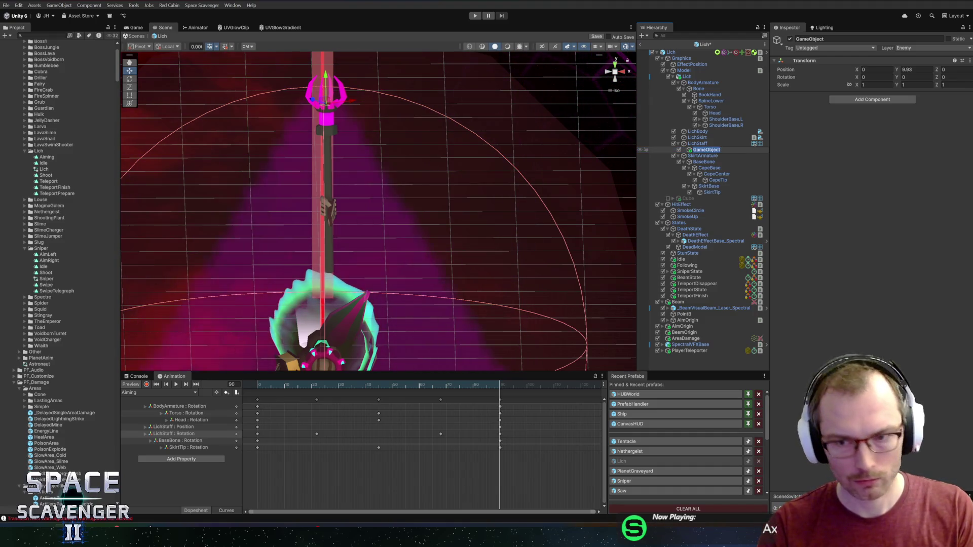
text(Staff)
text(Tip)
key(Return)
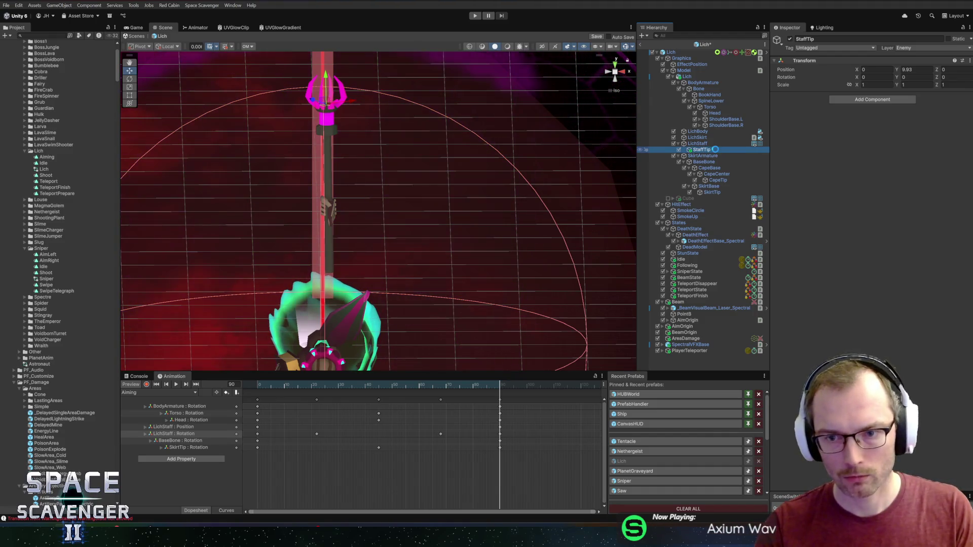
click(688, 321)
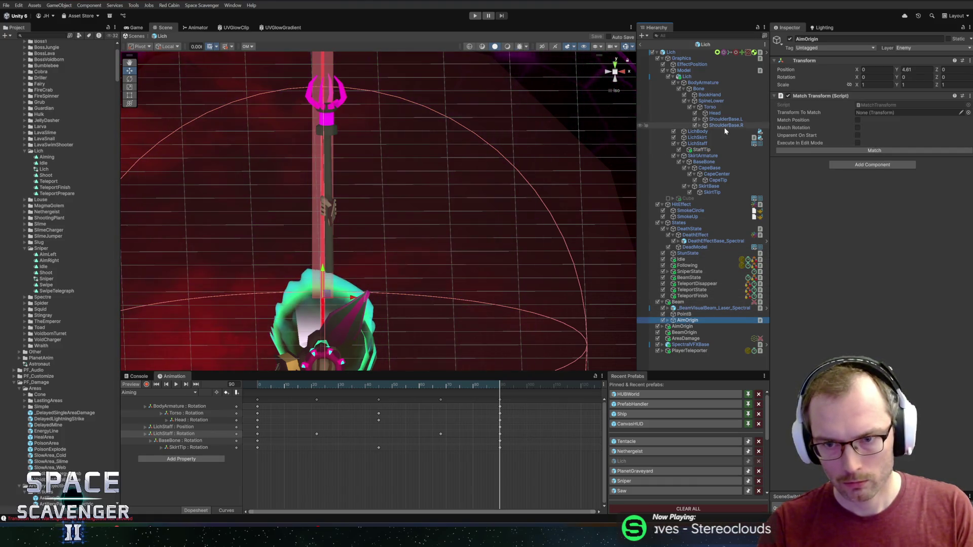
- Make AimOrigin match StaffTip's position and rotation, save the prefab, exit it, and press Play
drag(705, 155, 887, 113)
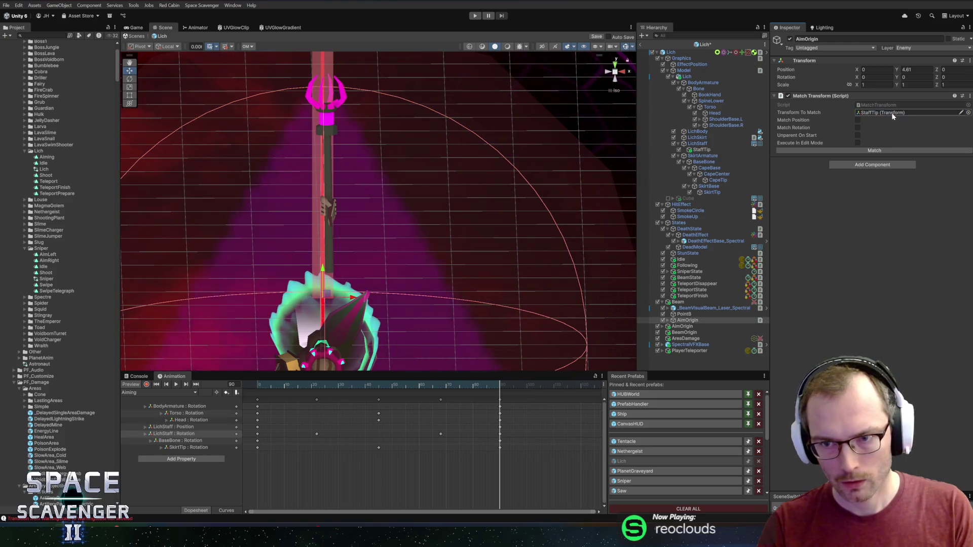
click(857, 120)
key(ctrl+s)
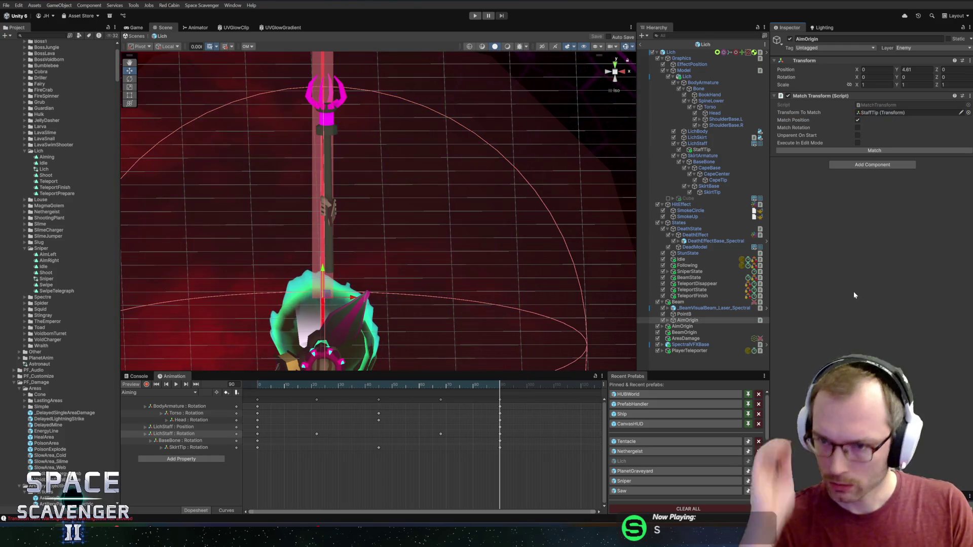
click(857, 128)
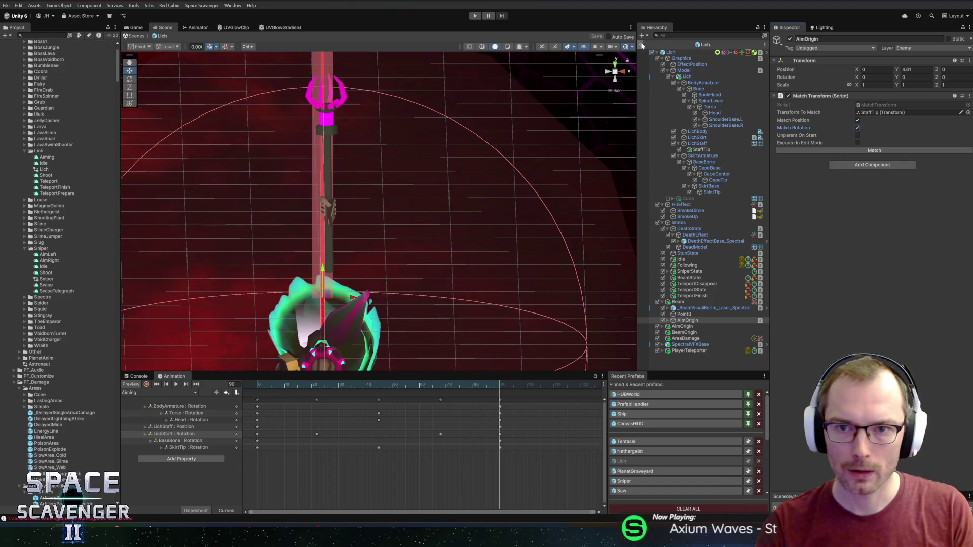
click(639, 45)
click(475, 15)
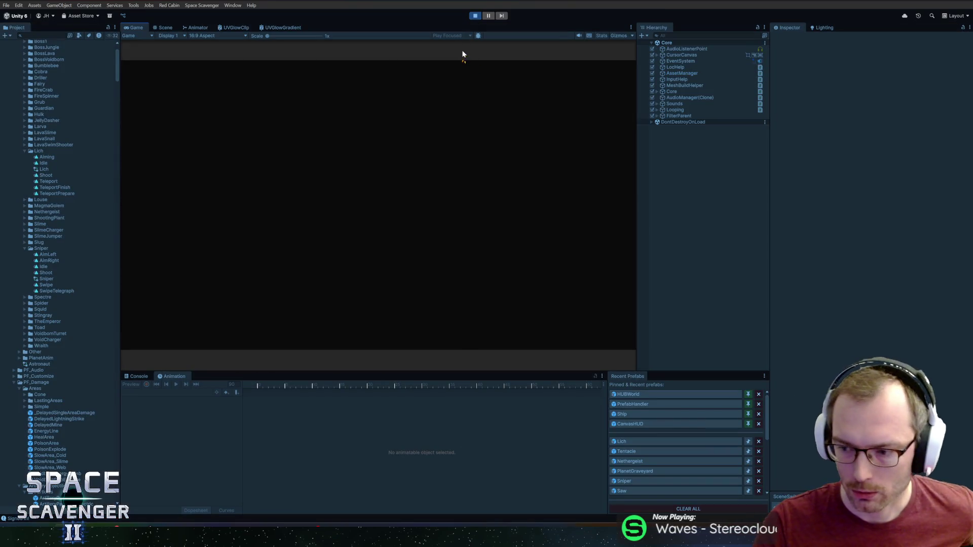
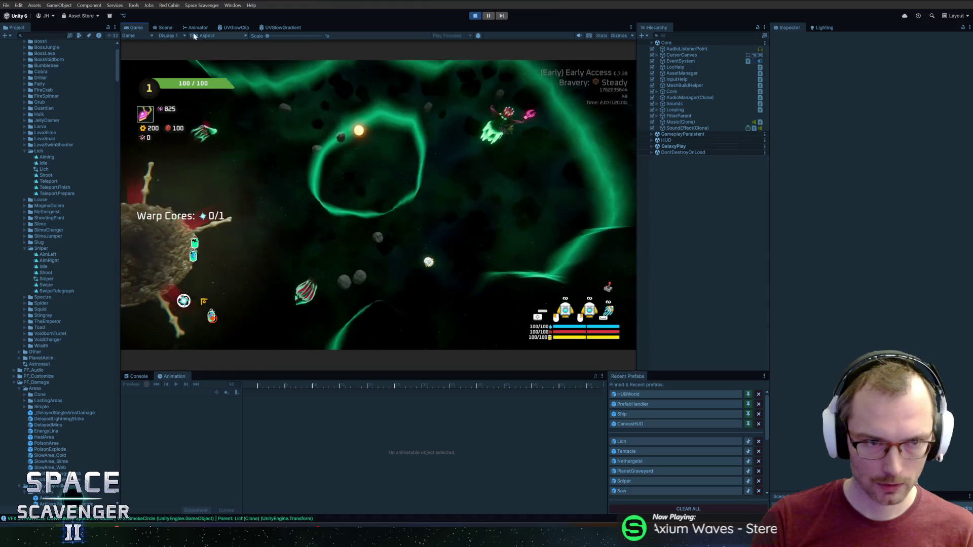
- Maximize the Game view and exit Play mode to return to the editor
double_click(134, 29)
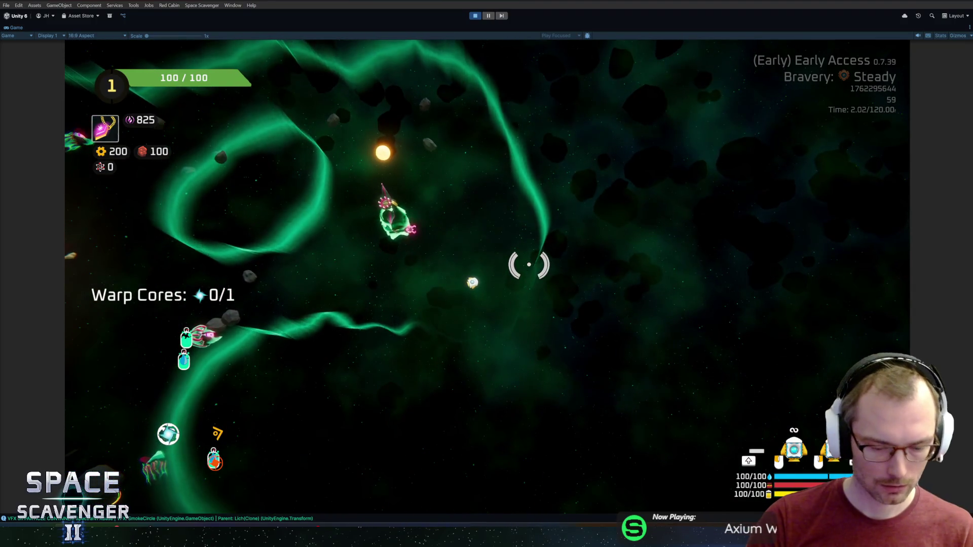
key(ctrl+p)
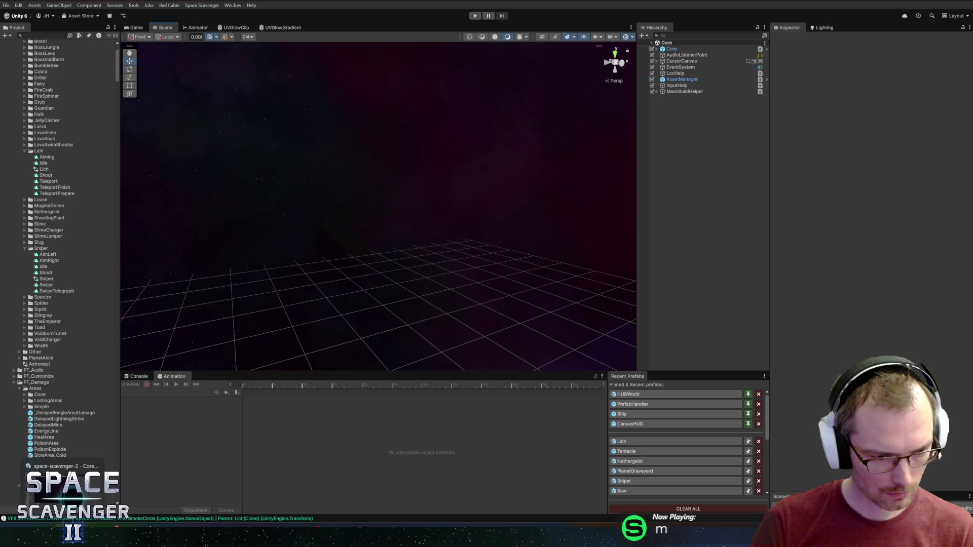
- Switch to Rider and back, then open the Lich prefab from Recent Prefabs
click(76, 466)
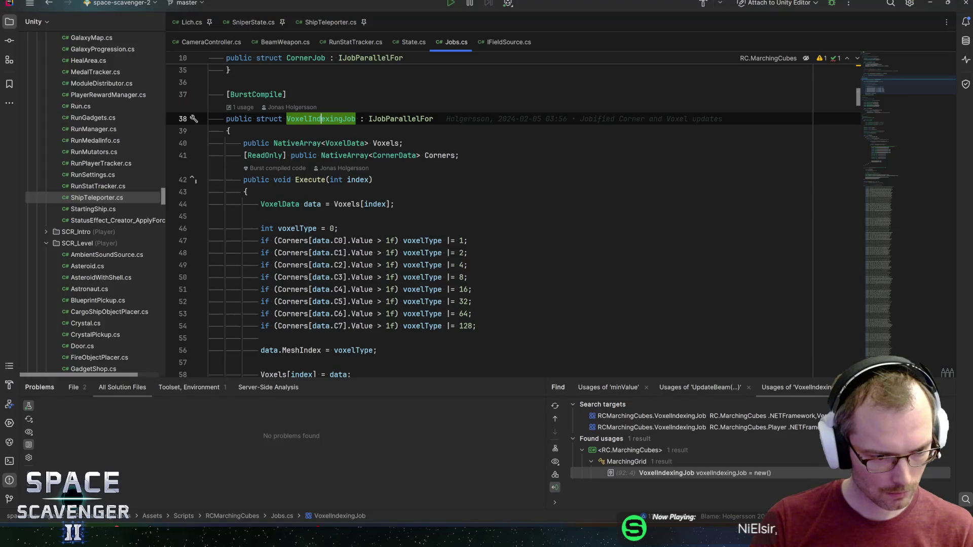
key(alt+Tab)
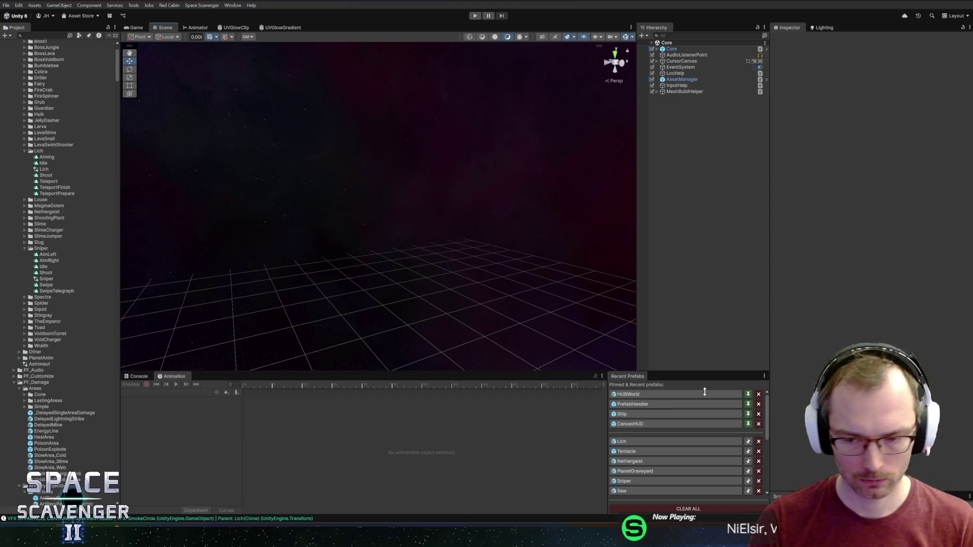
click(673, 441)
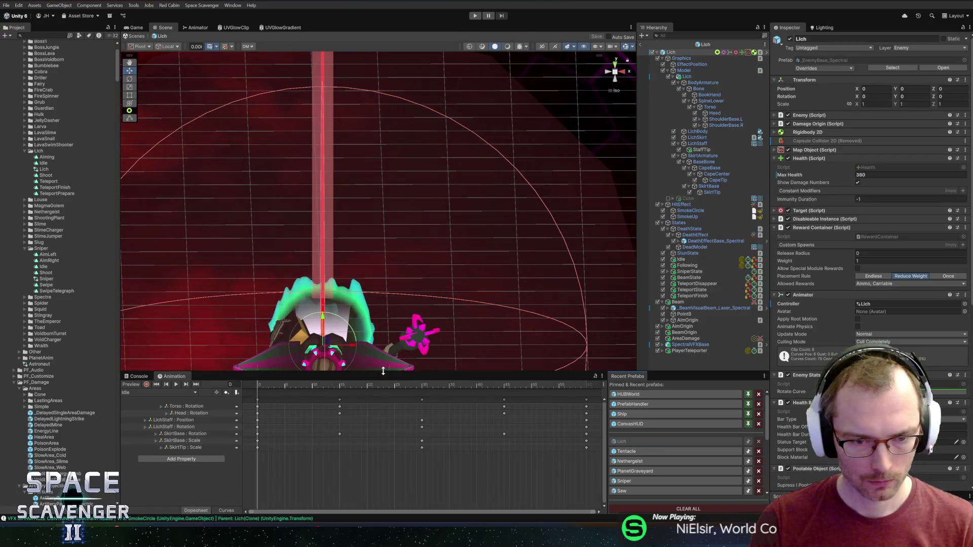
- Enlarge the Animation panel and inspect AimOrigin, Beam and SniperState's laser sight origin reference
drag(402, 372, 402, 344)
scroll(down, 3)
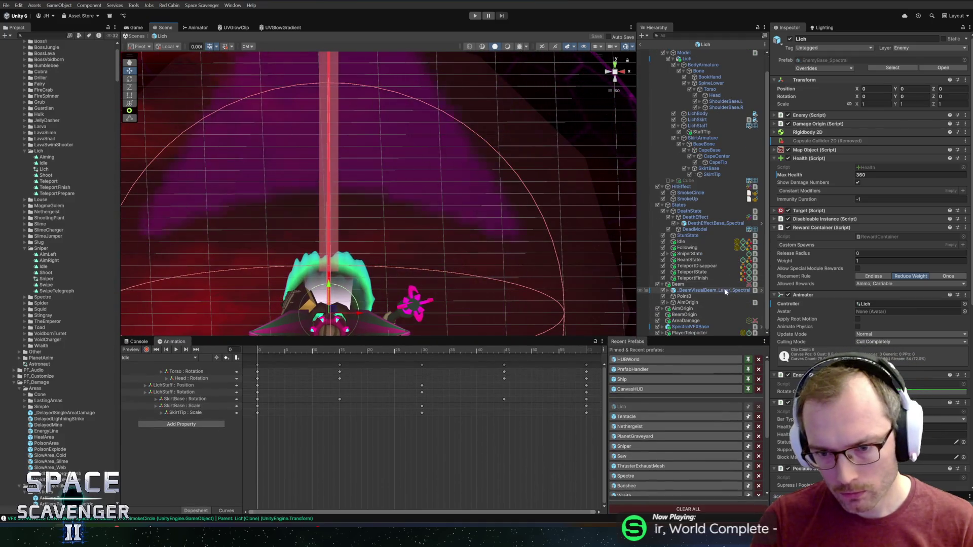
click(709, 302)
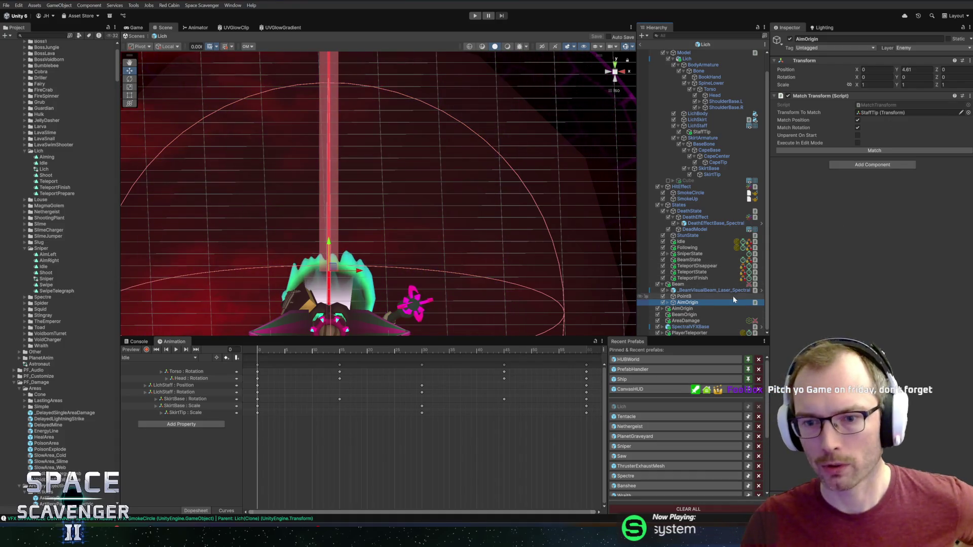
click(679, 284)
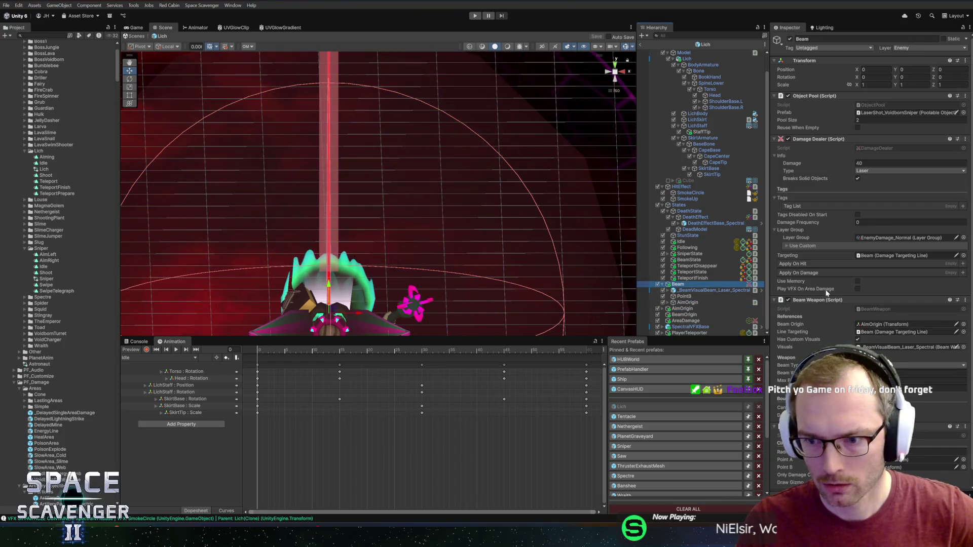
click(690, 254)
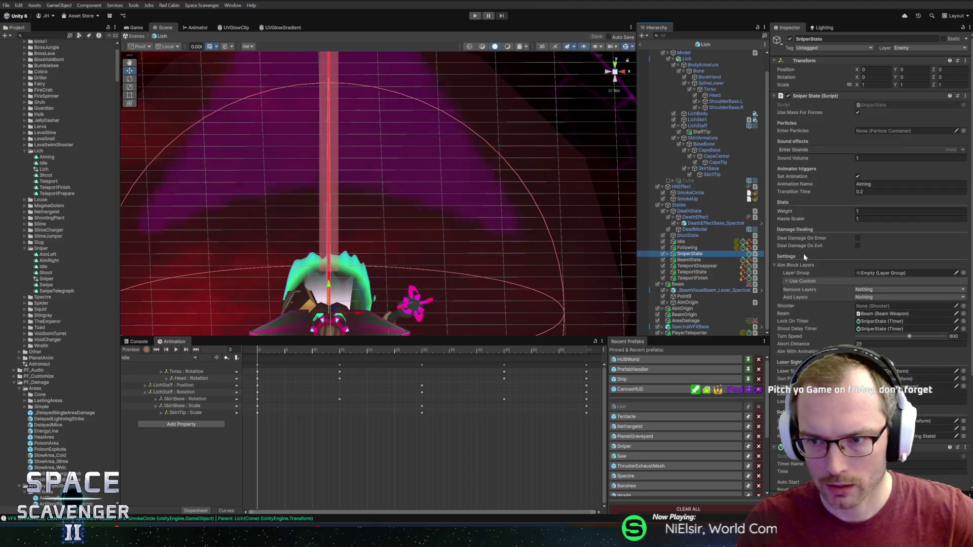
scroll(down, 3)
click(884, 225)
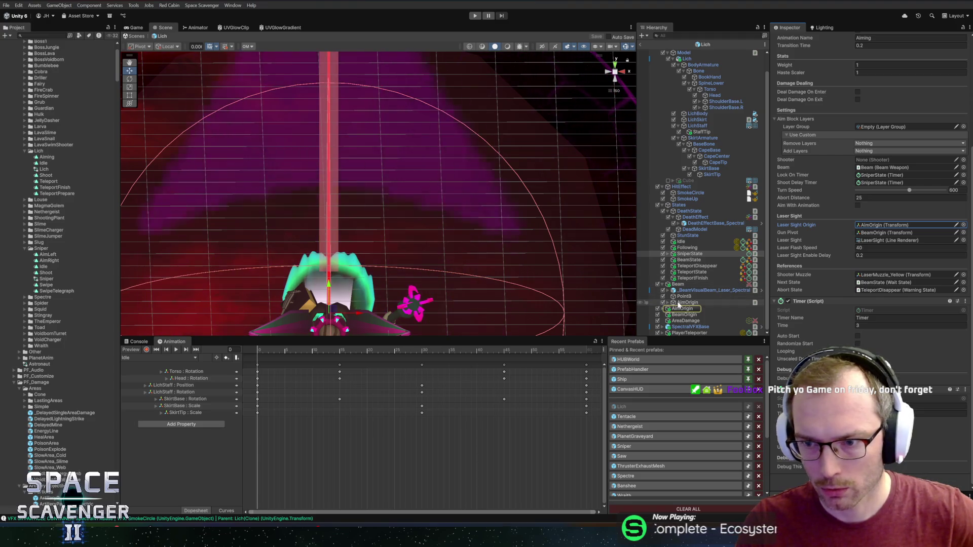
click(685, 302)
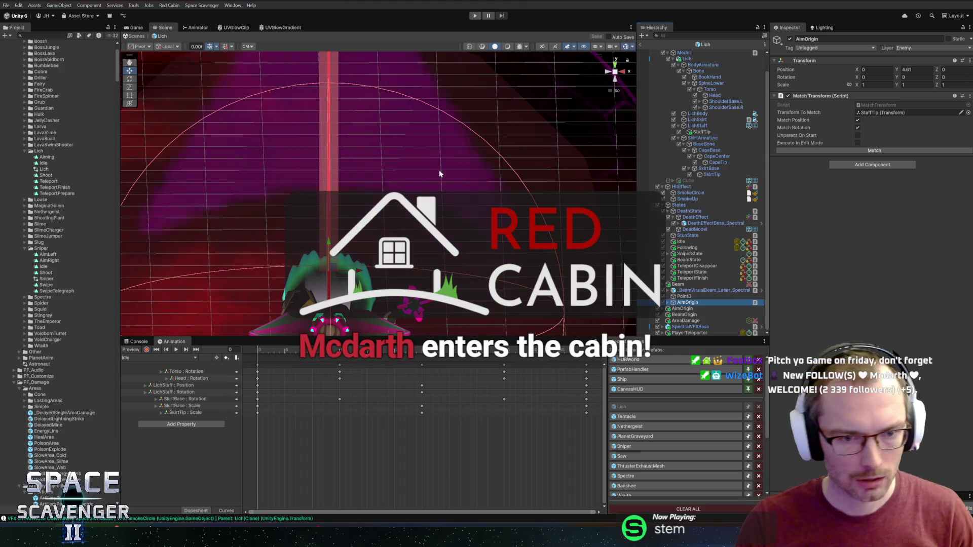
- Compare the second AimOrigin object against the laser sight origin used by SniperState
drag(167, 71, 518, 192)
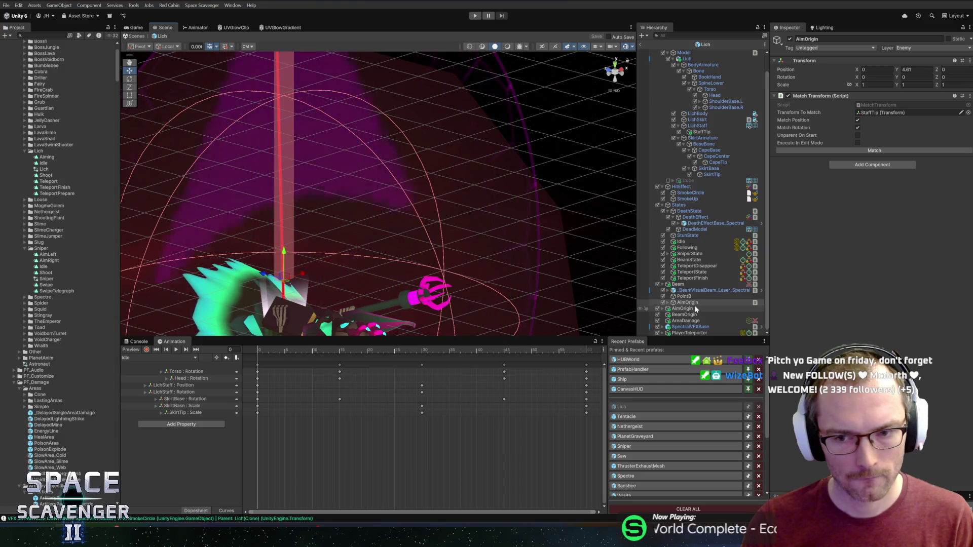
click(684, 308)
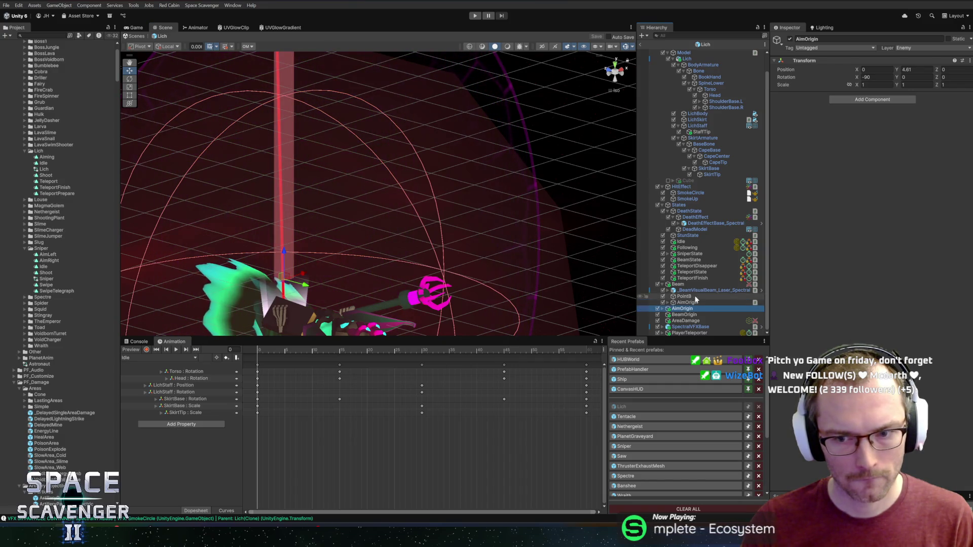
click(689, 253)
scroll(down, 3)
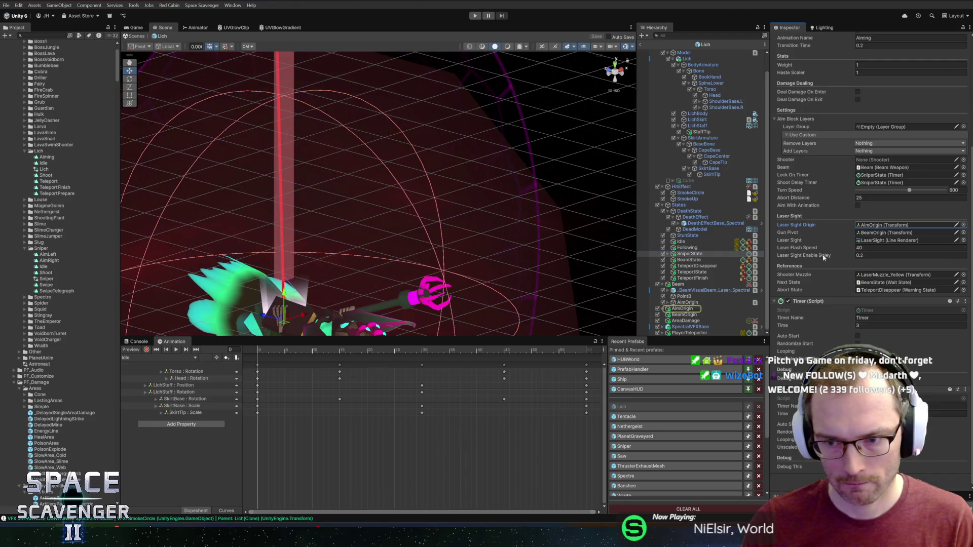
click(876, 226)
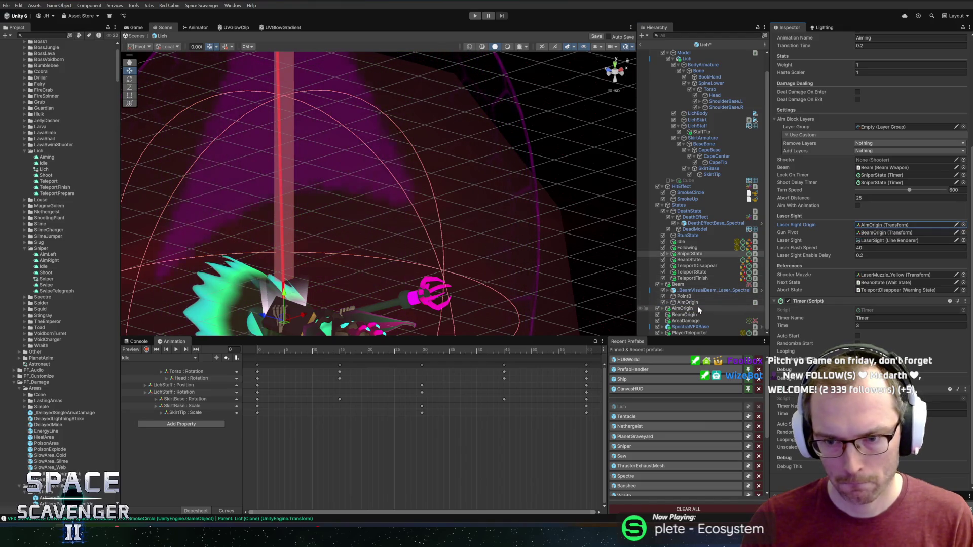
- Rename the top-level AimOrigin to AimOriginOld and save the Lich prefab
click(683, 308)
text(Old)
key(Return)
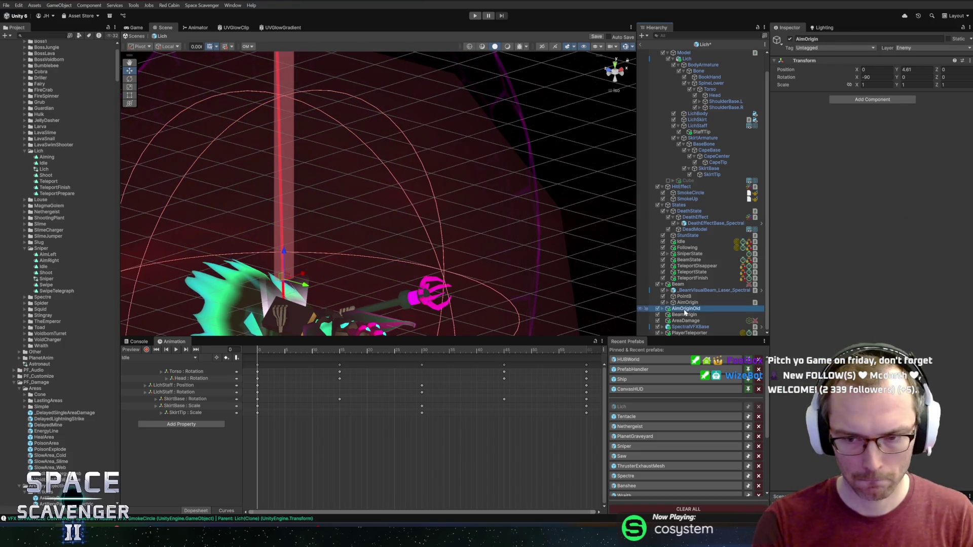
key(ctrl+s)
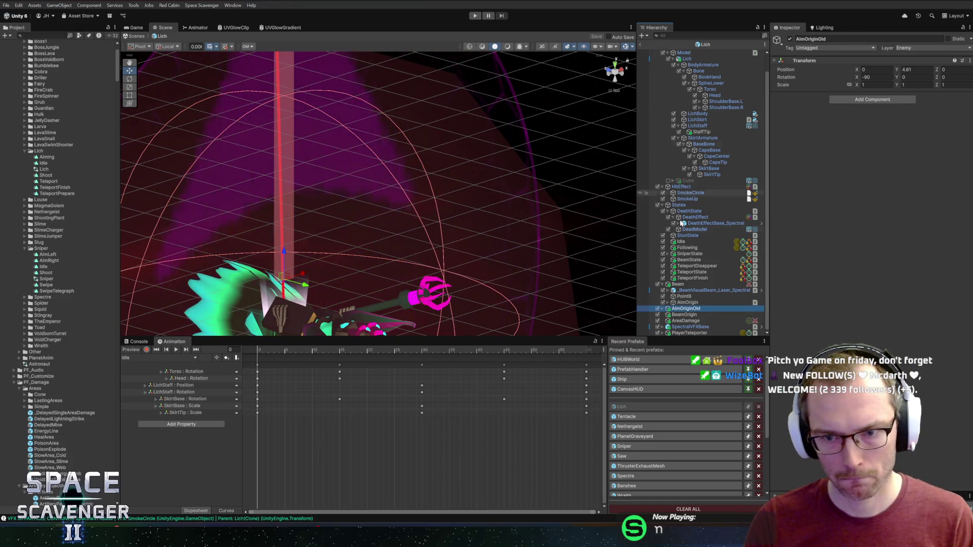
- Check SniperState's BeamOrigin gun pivot reference, then open SniperState in the code editor
click(689, 253)
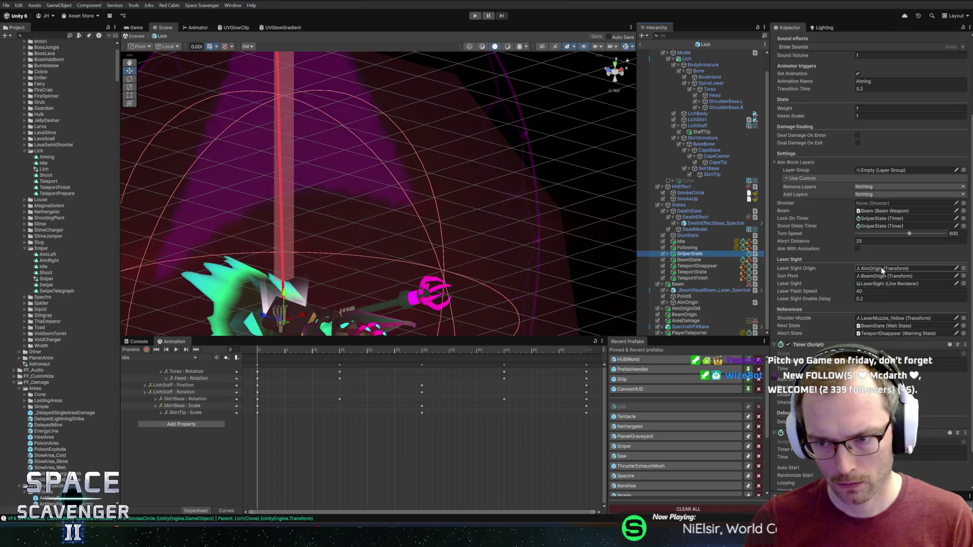
click(881, 276)
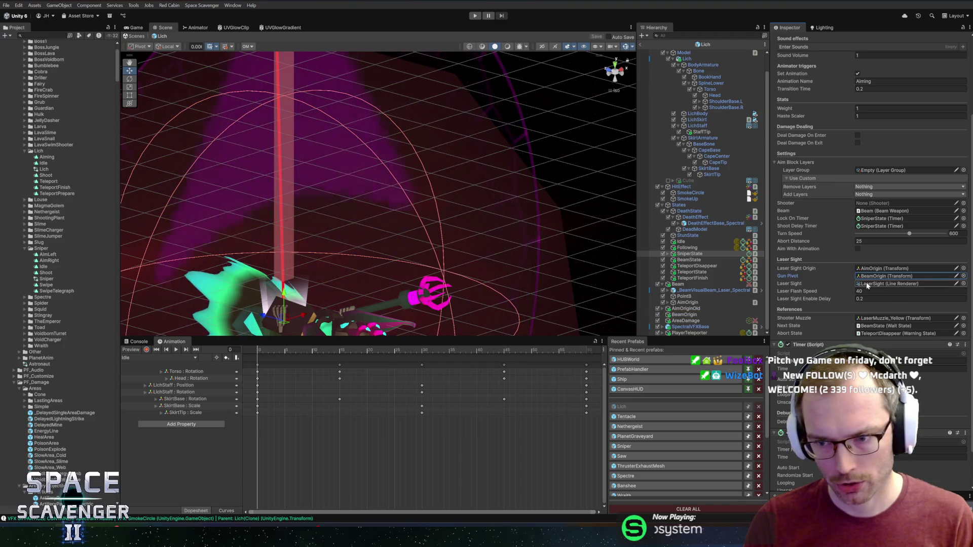
click(882, 278)
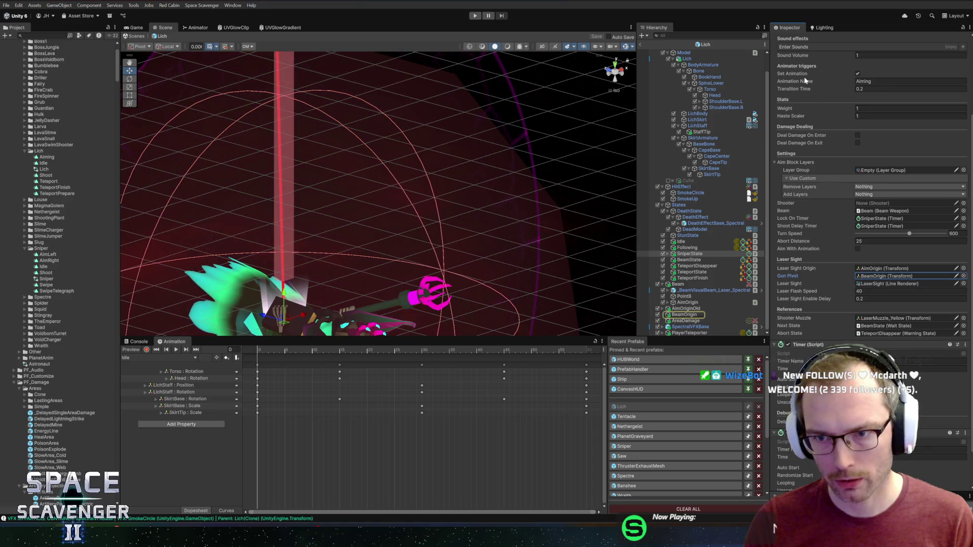
scroll(up, 3)
click(842, 189)
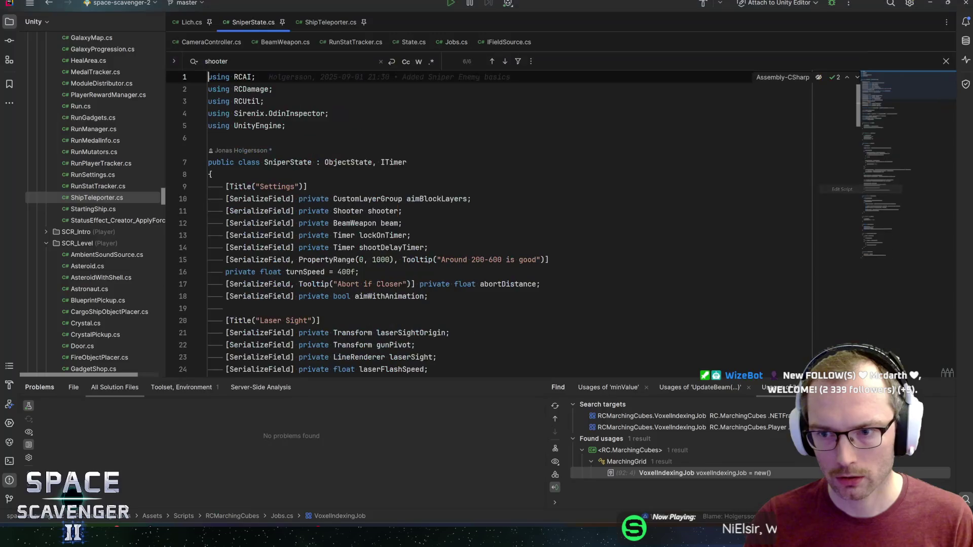
- Search SniperState.cs for gunPivot, trace its use in OnUpdate, then return to Unity
text(gunPivot)
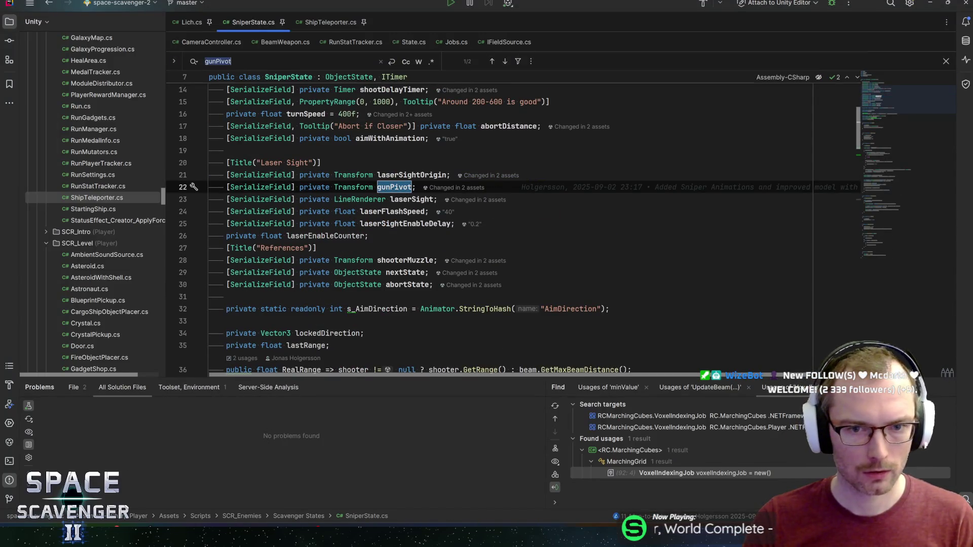
key(Return)
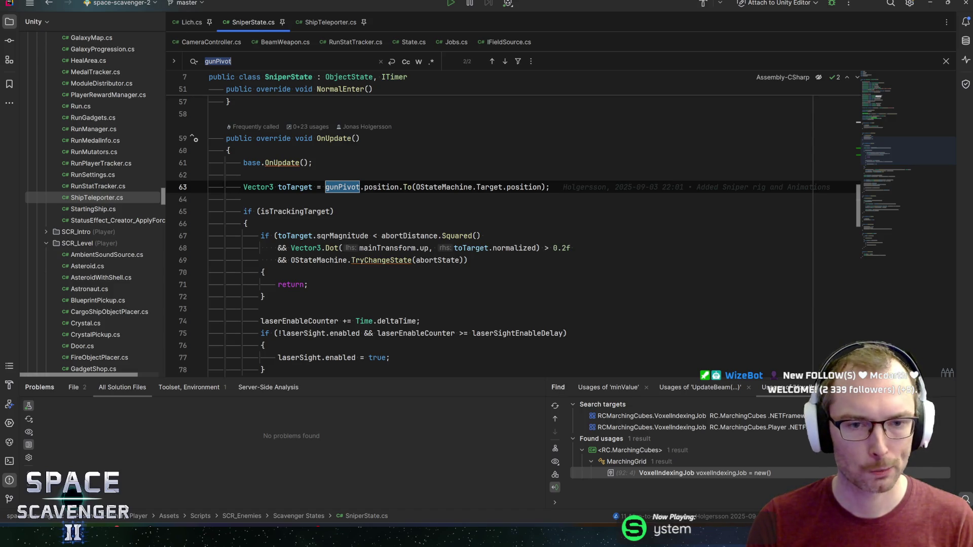
key(Return)
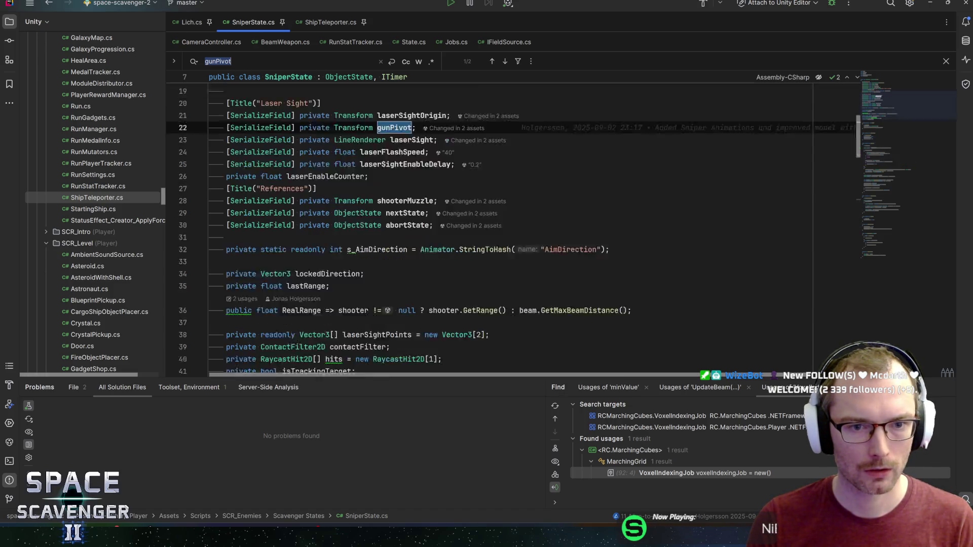
key(Return)
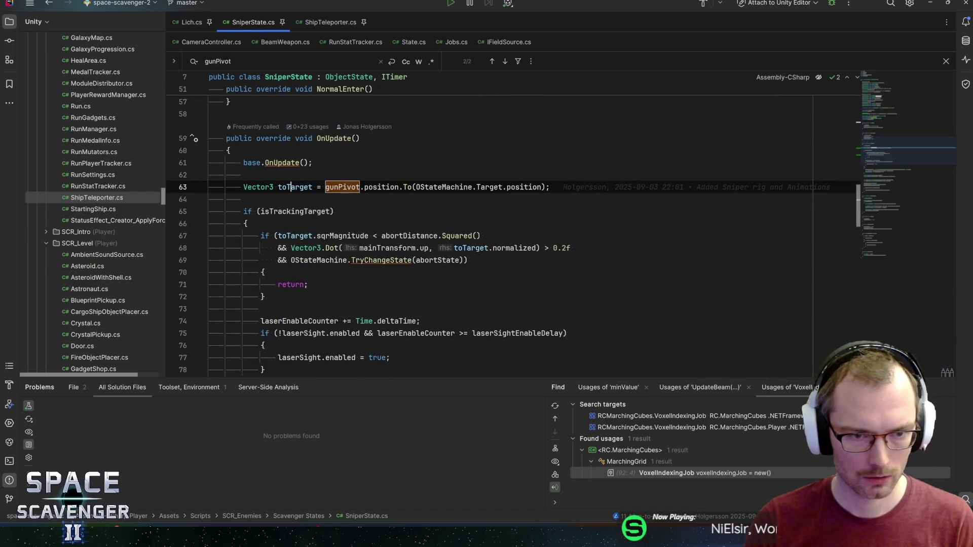
key(Down)
key(Down)
key(Down)
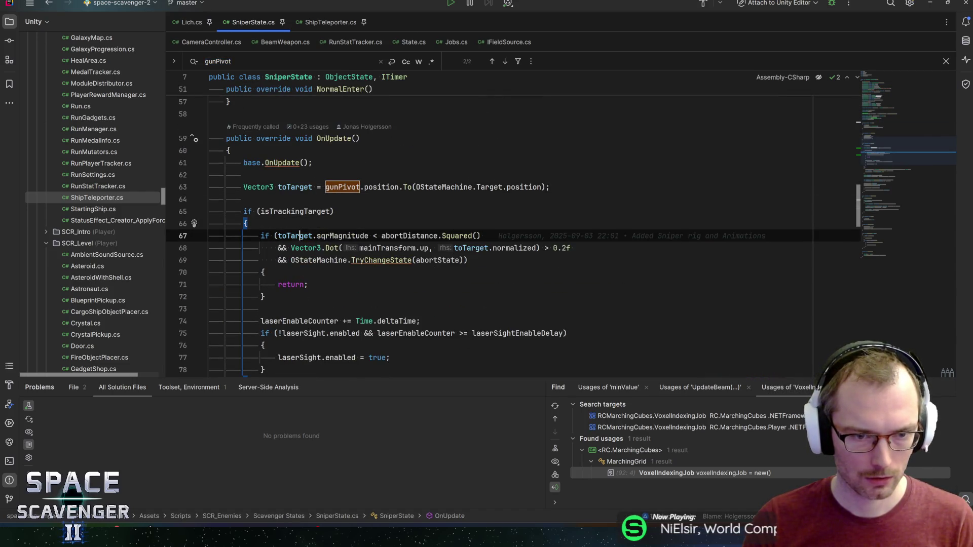
scroll(down, 3)
click(264, 236)
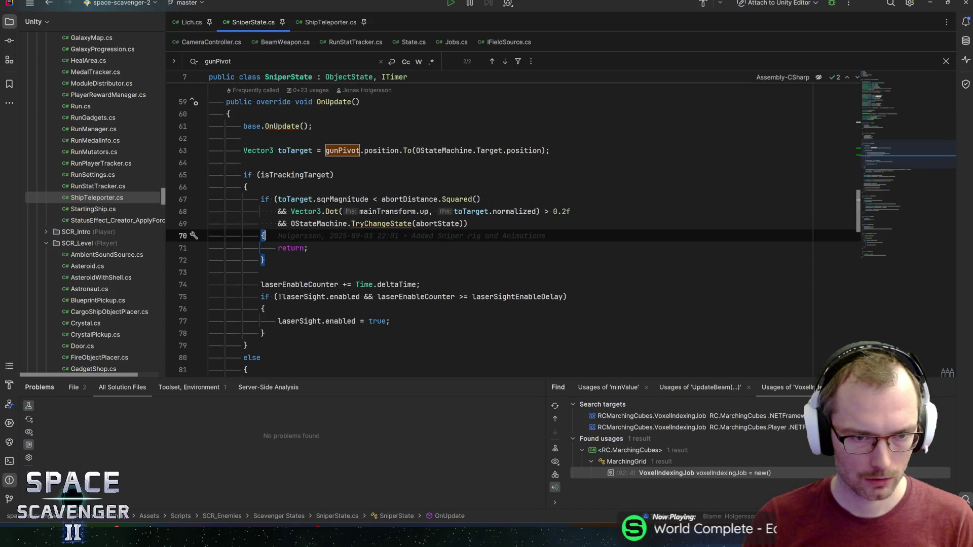
key(alt+Tab)
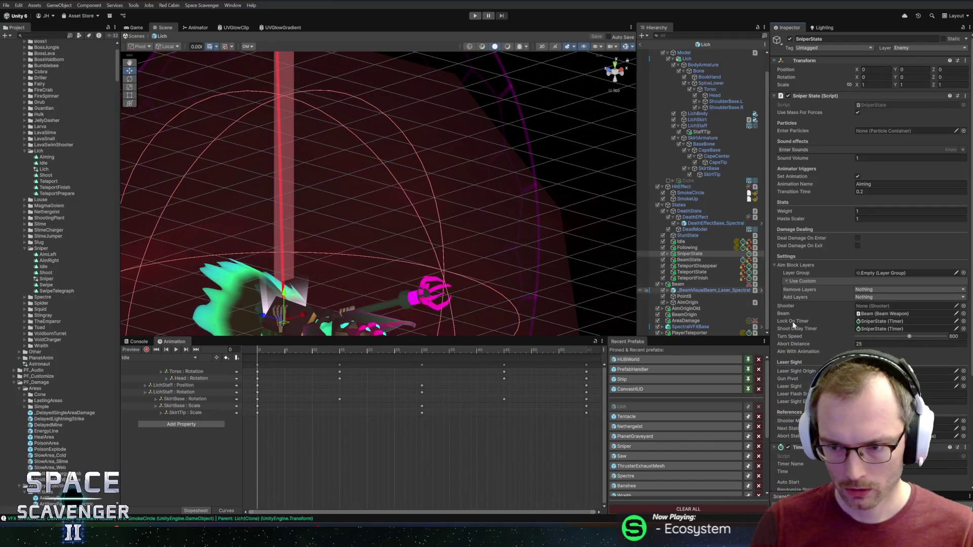
- Check SniperState's gun pivot and abort state references in the Inspector
click(906, 379)
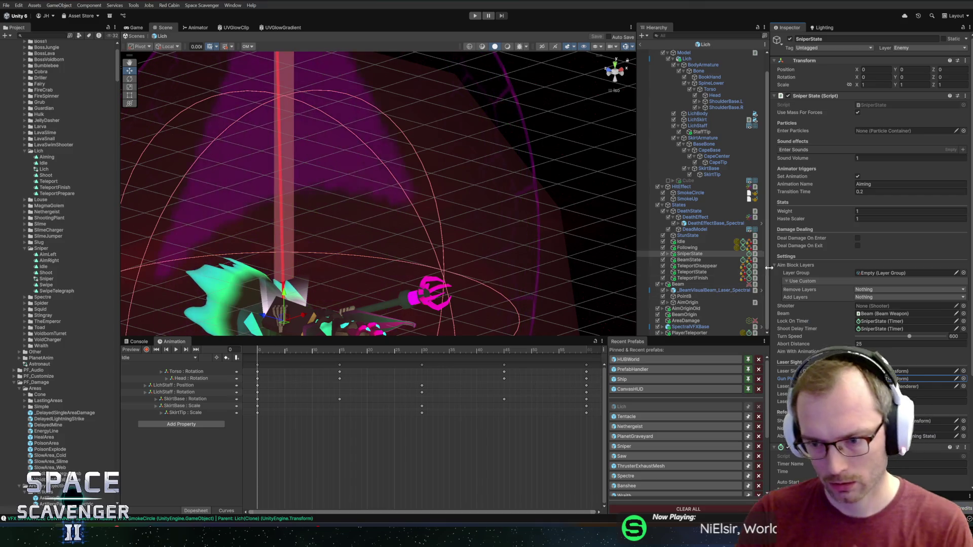
scroll(down, 3)
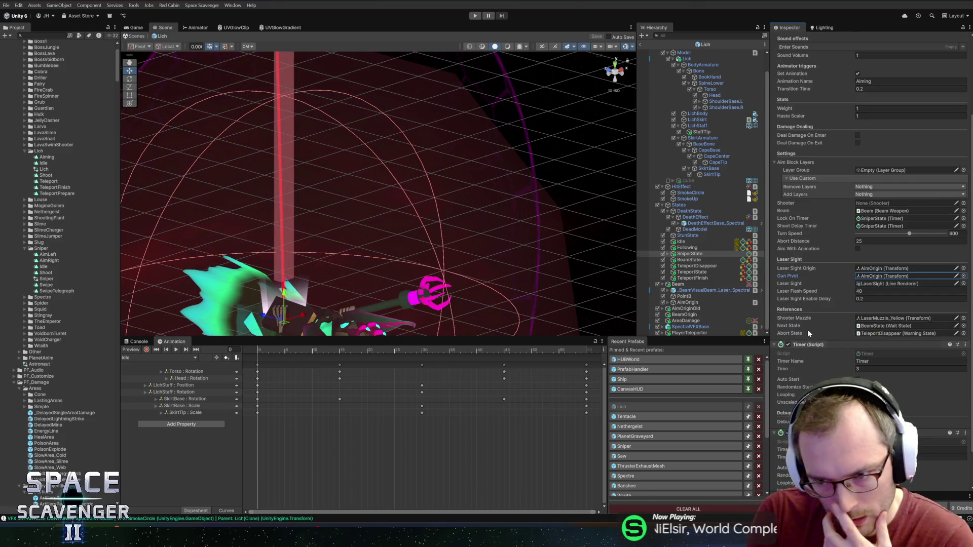
click(874, 332)
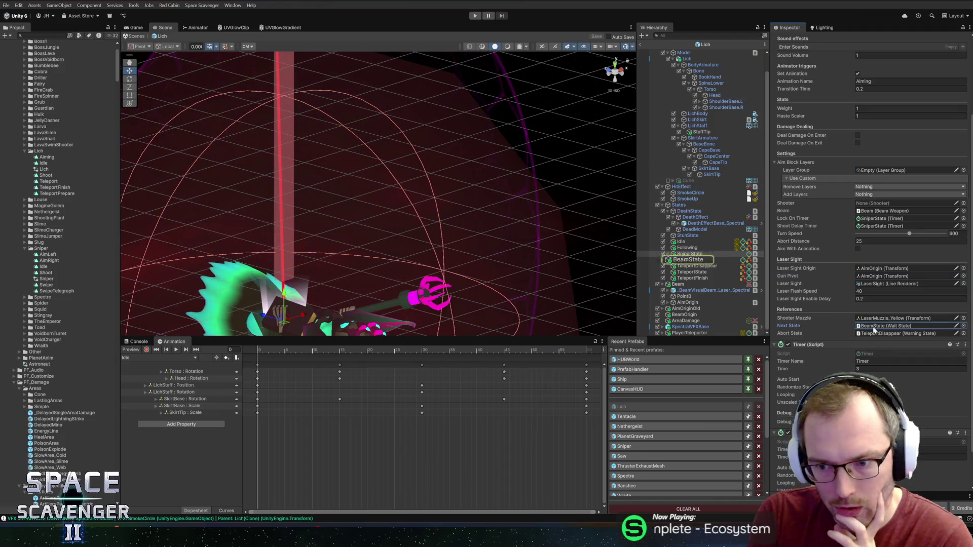
- Change SniperState's Abort Distance from 25 to 15 and start Play mode to test it
key(BackSpace)
text(0)
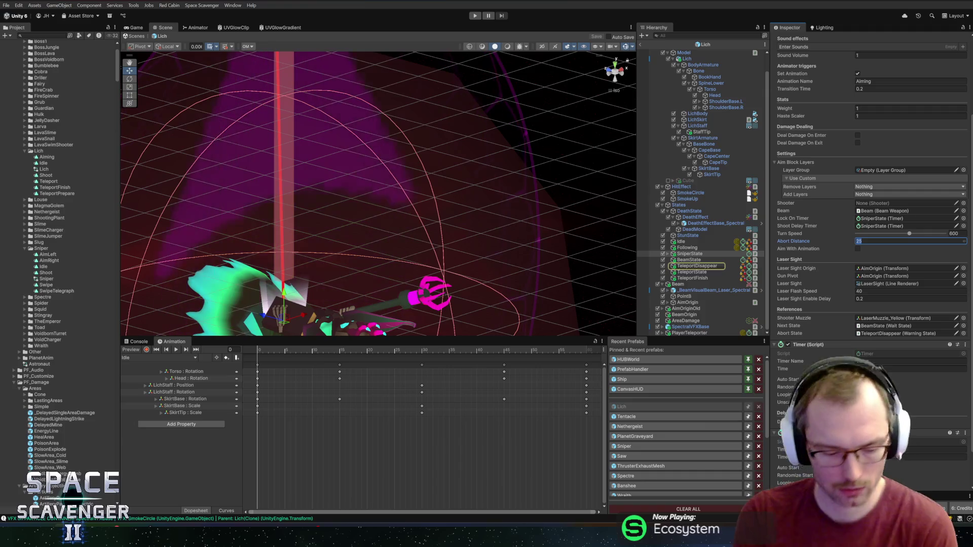
key(BackSpace)
key(BackSpace)
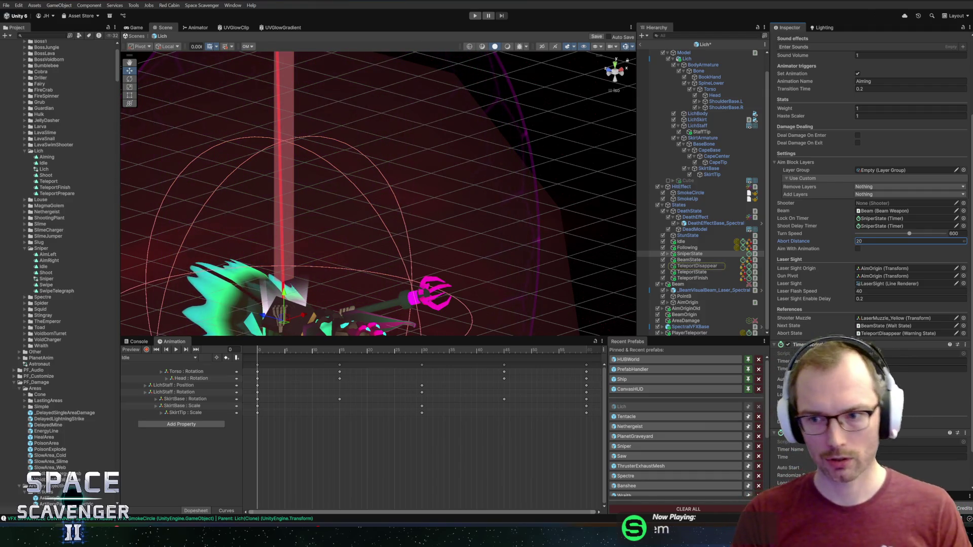
text(15)
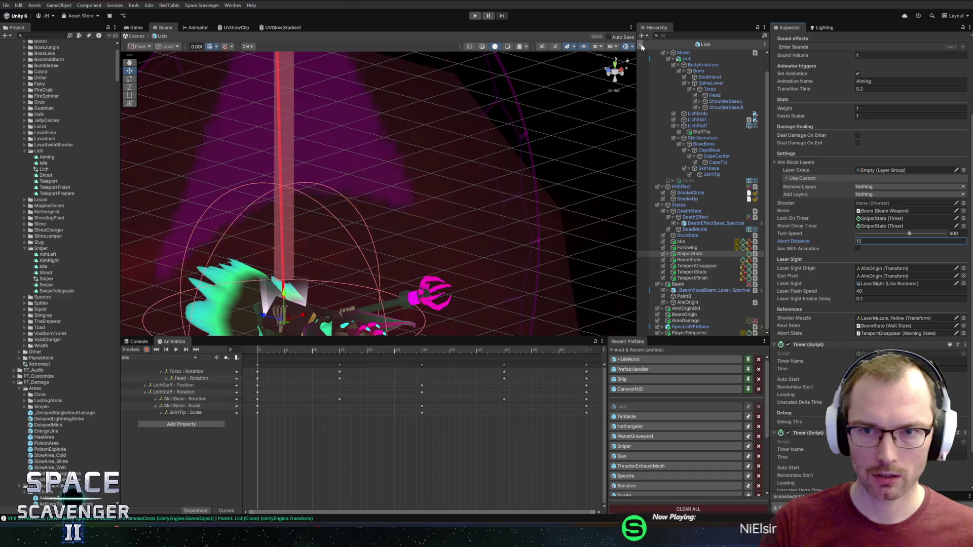
click(475, 16)
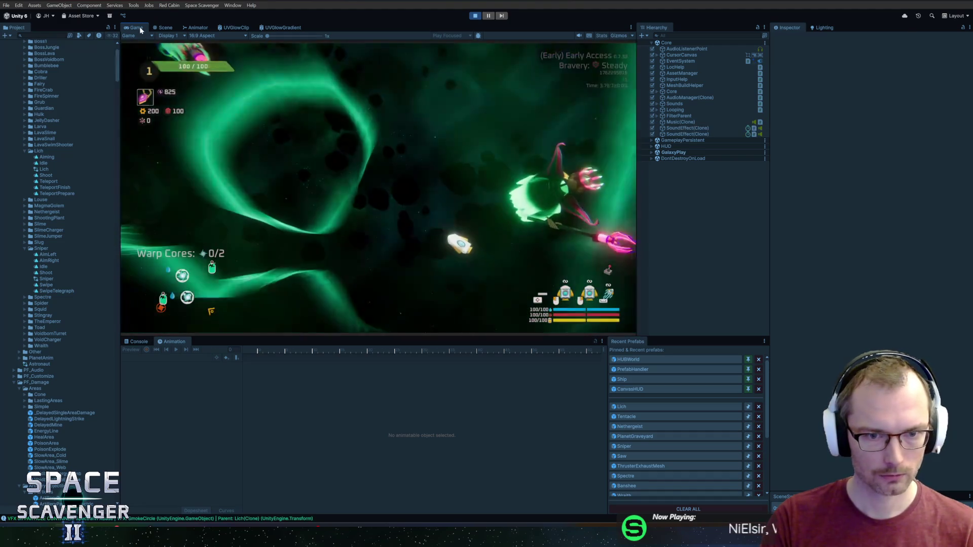
- Play full-screen, flying and grappling the ship against the Lich and green enemies, then stop
key(shift+space)
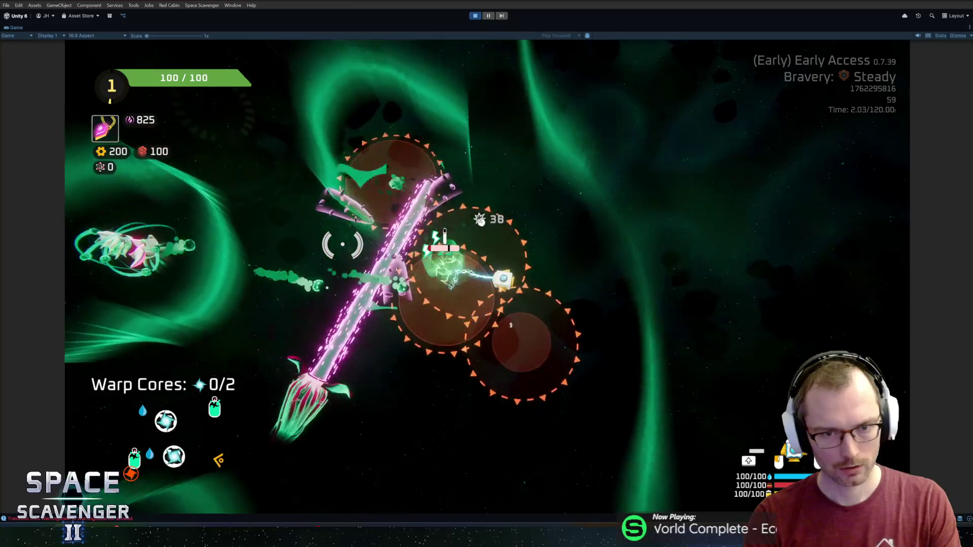
key(s)
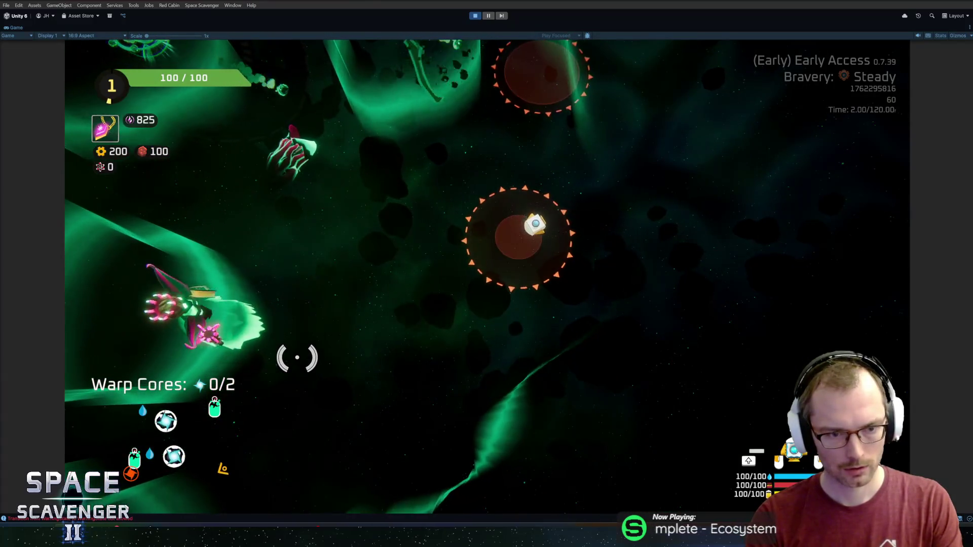
click(263, 214)
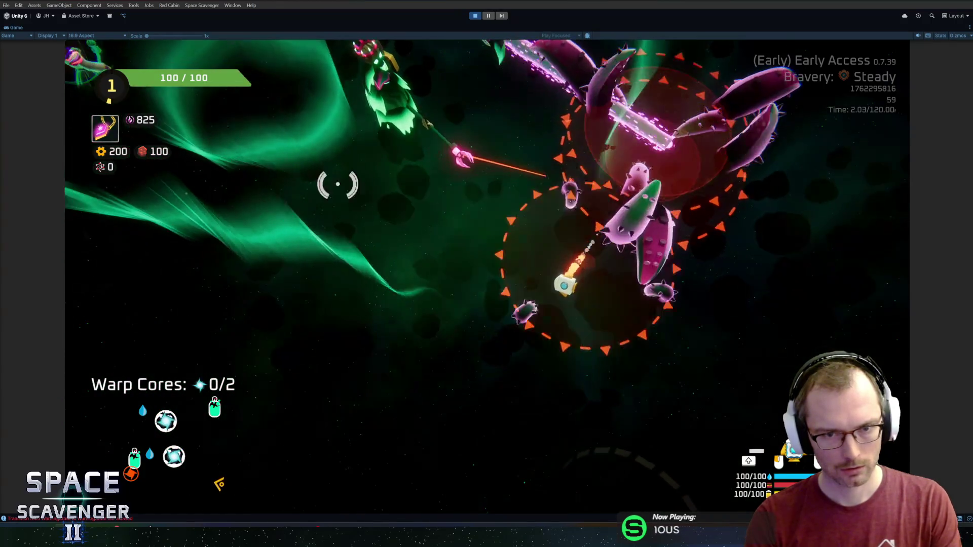
key(w)
key(w)
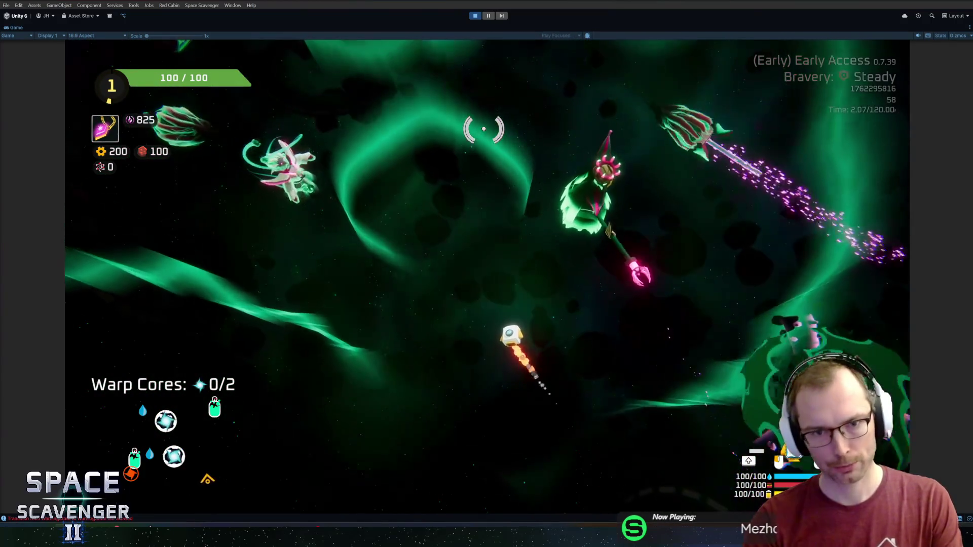
key(w)
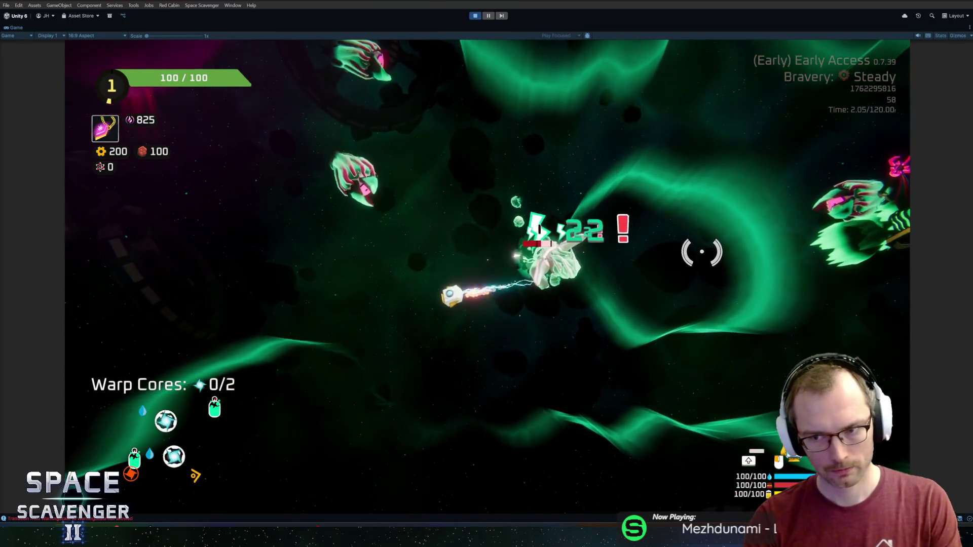
key(w)
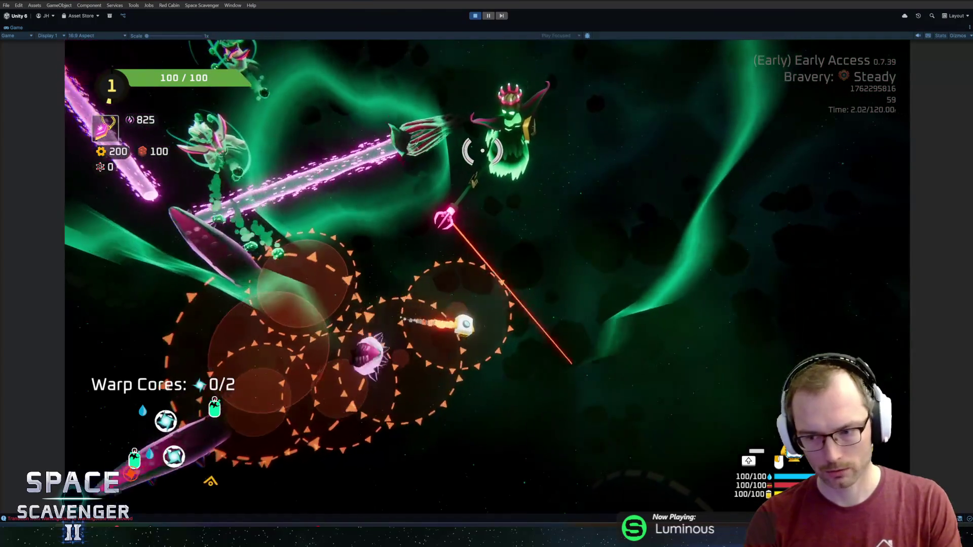
key(ctrl+p)
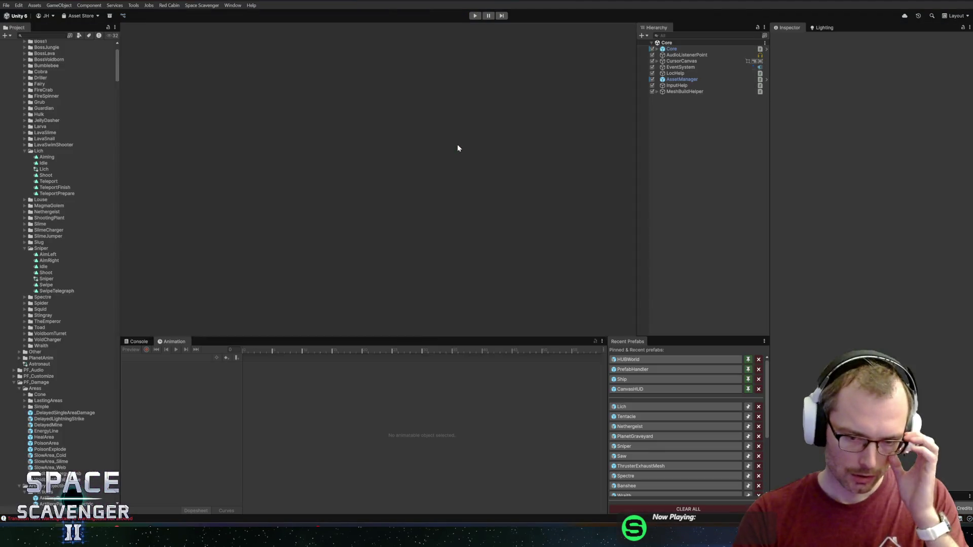
- Reopen the Lich prefab, check SniperState's gun pivot and laser sight references, then choose Edit Script
click(631, 408)
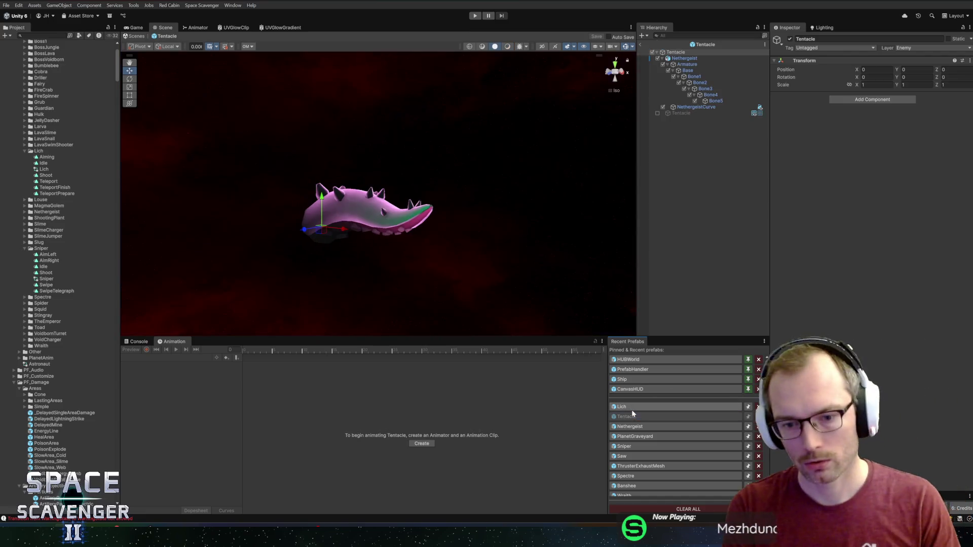
scroll(down, 3)
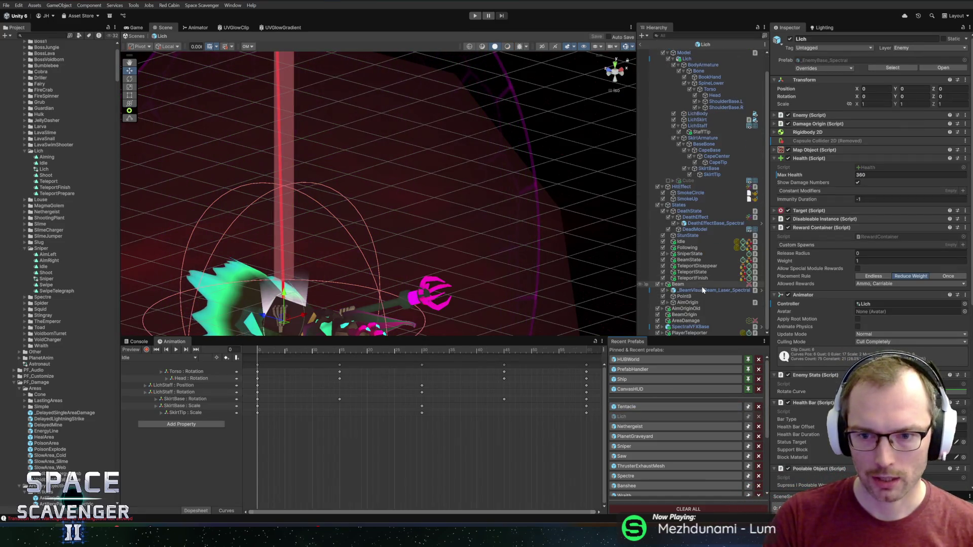
click(690, 254)
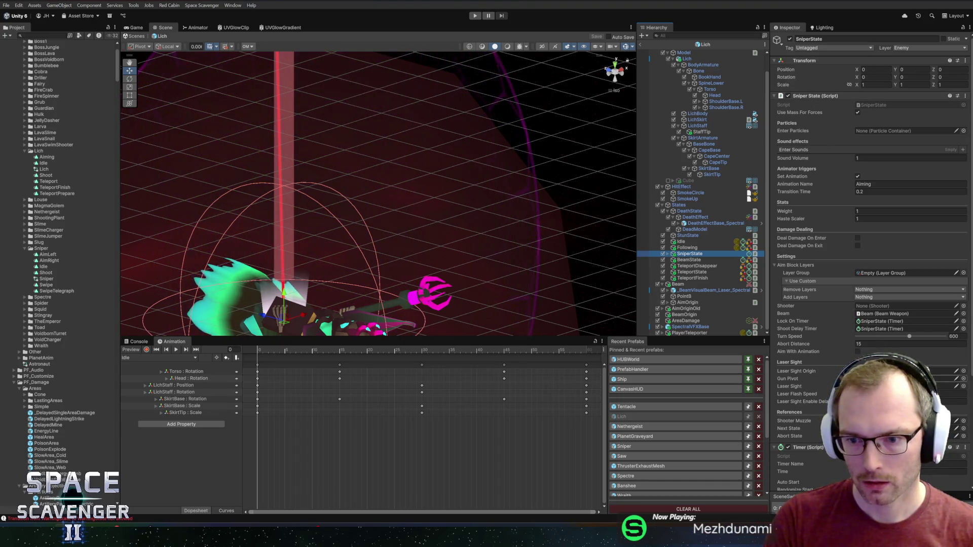
click(902, 378)
click(891, 386)
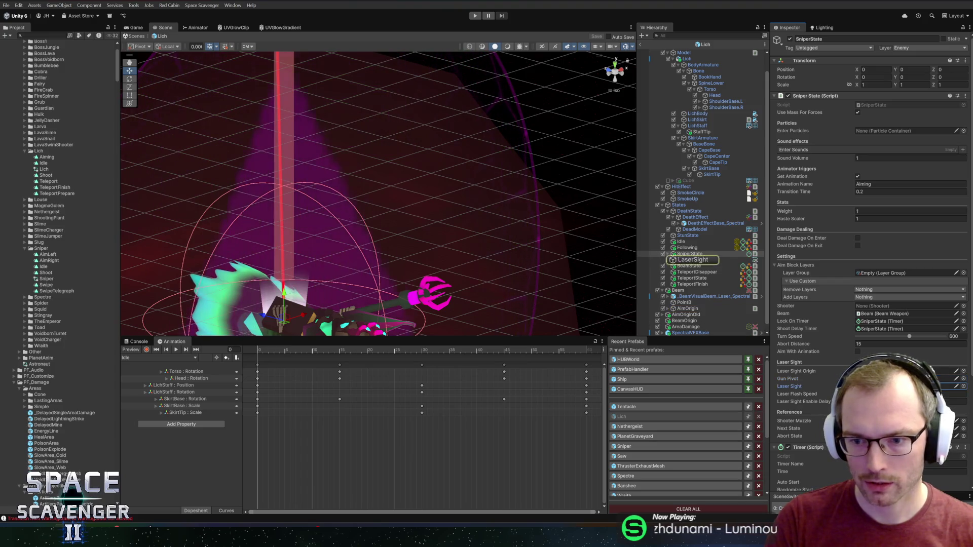
right_click(822, 96)
click(843, 185)
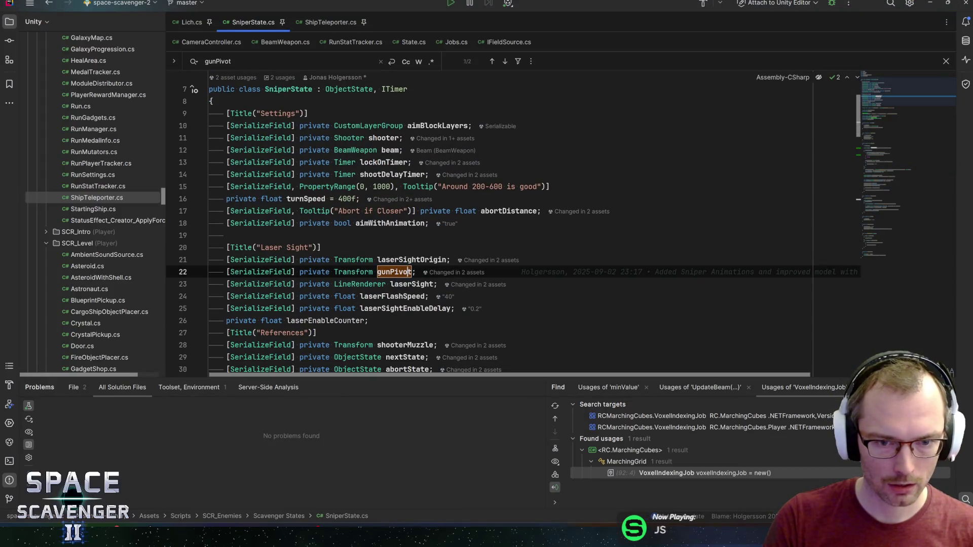
- Search for laserSightOrigin and go to the laser direction line 88
click(400, 271)
key(ctrl+f)
key(Return)
scroll(down, 3)
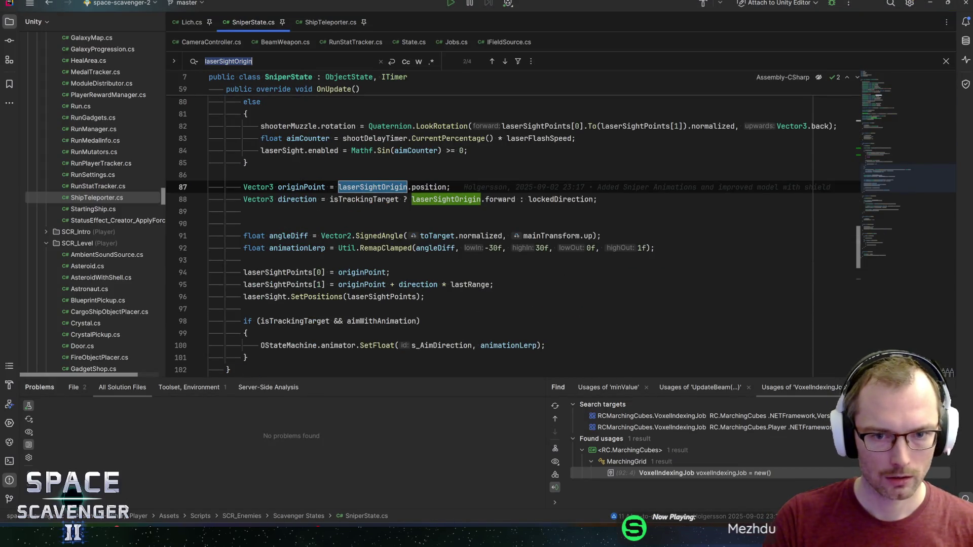
click(446, 200)
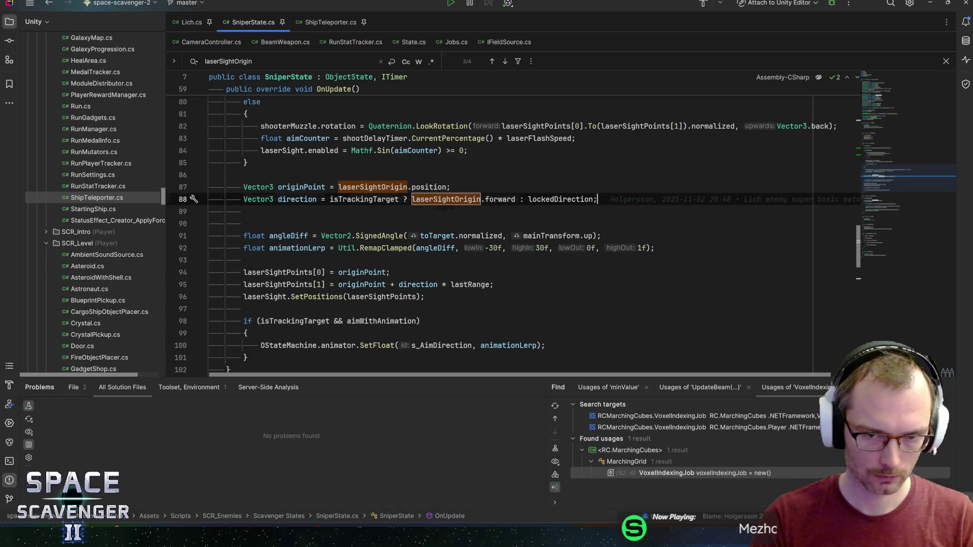
- Add an if (useLaserSightUp && isTrackingTarget) block below the direction line
key(Return)
text(if (use)
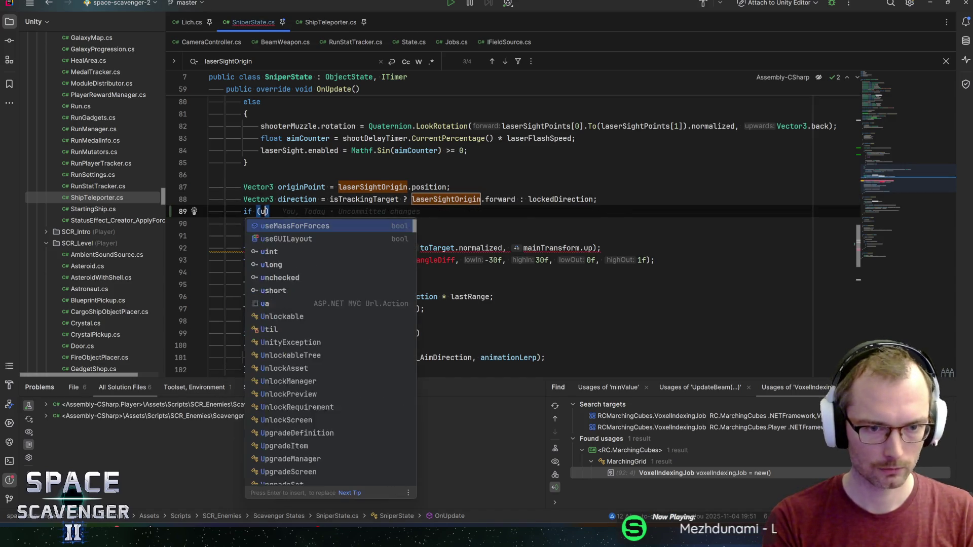
text(LaserSightUp)
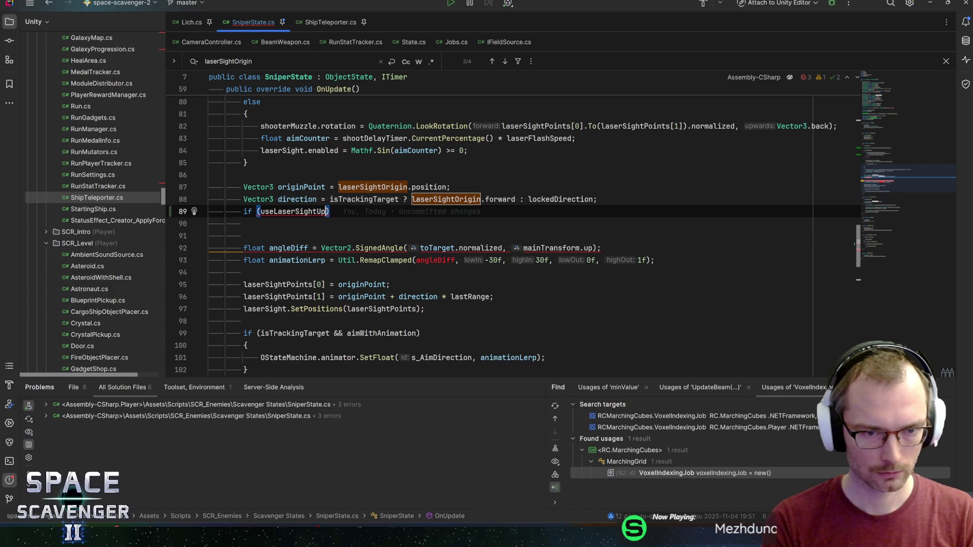
key(Return)
text({)
click(326, 199)
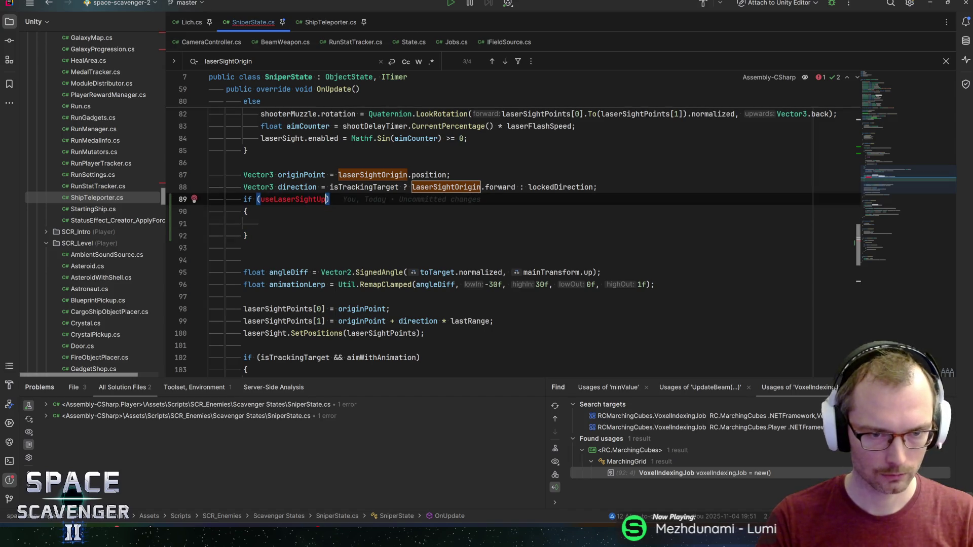
text(&& istr)
text(&& isTrackingTarget)
key(Return)
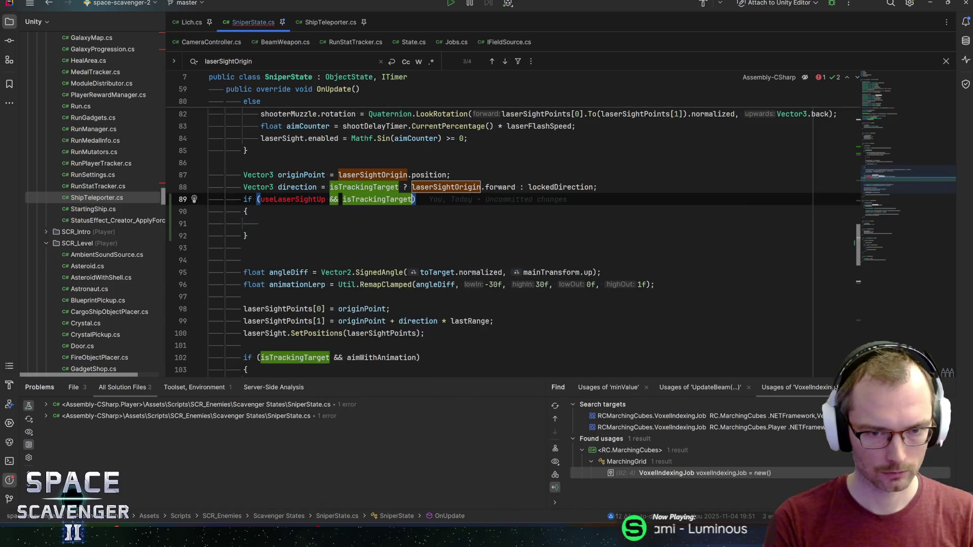
- Put 'direction = laserSightOrigin.up;' inside the if block and remove the blank line
key(Up)
key(ctrl+d)
key(alt+shift+Down)
key(alt+shift+Down)
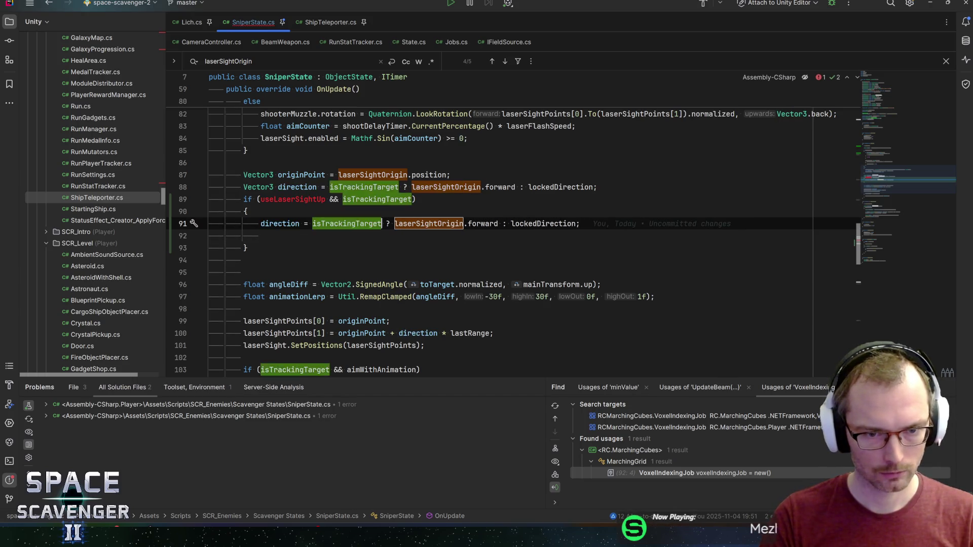
text(up)
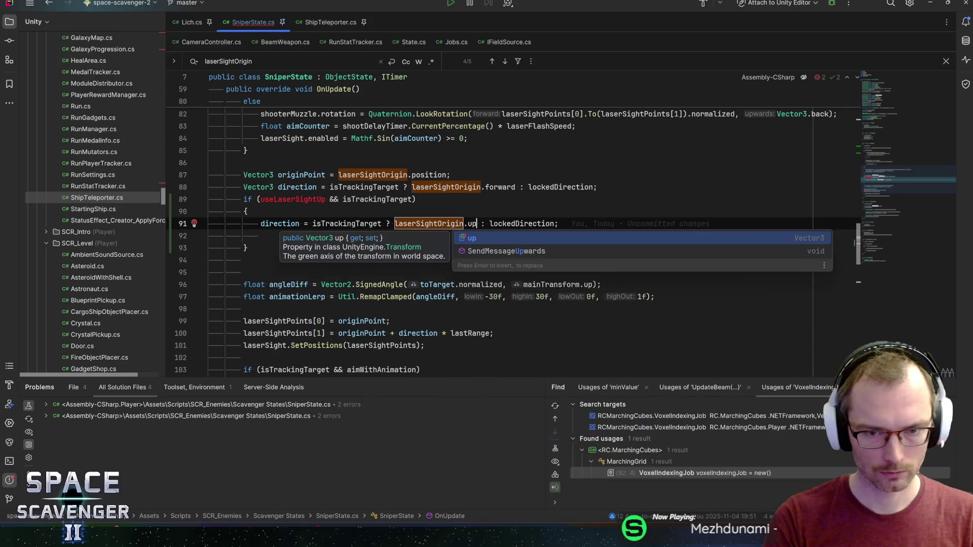
key(shift+End)
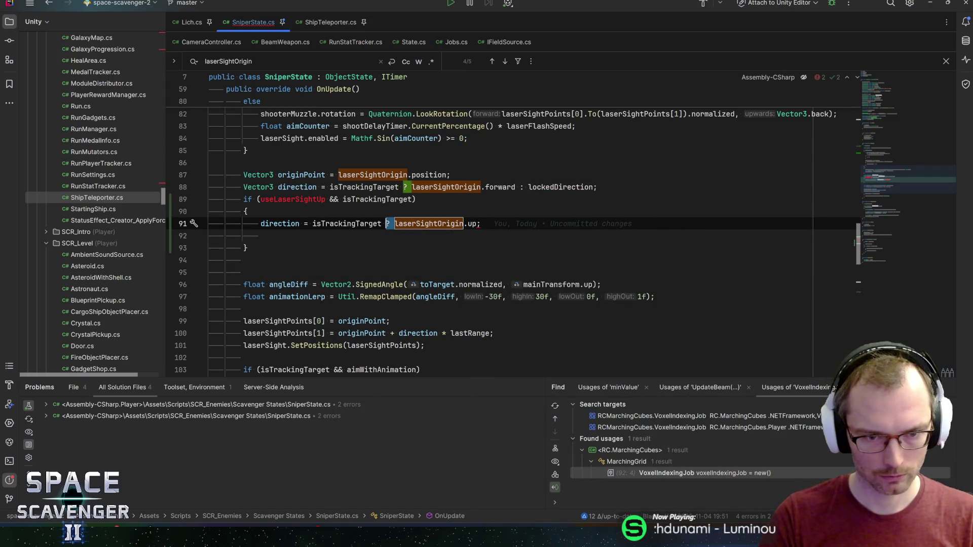
key(Delete)
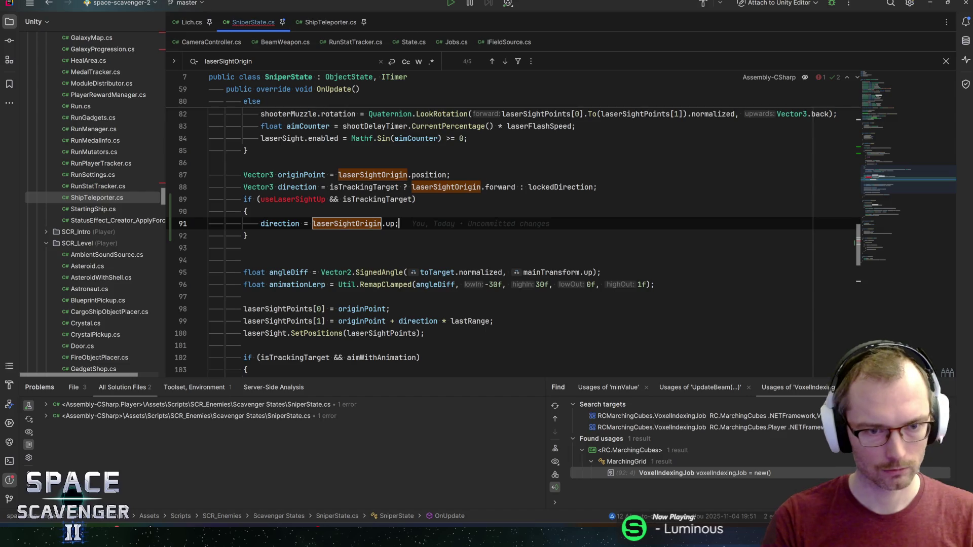
- Go to the laserSightOrigin field declaration
double_click(292, 199)
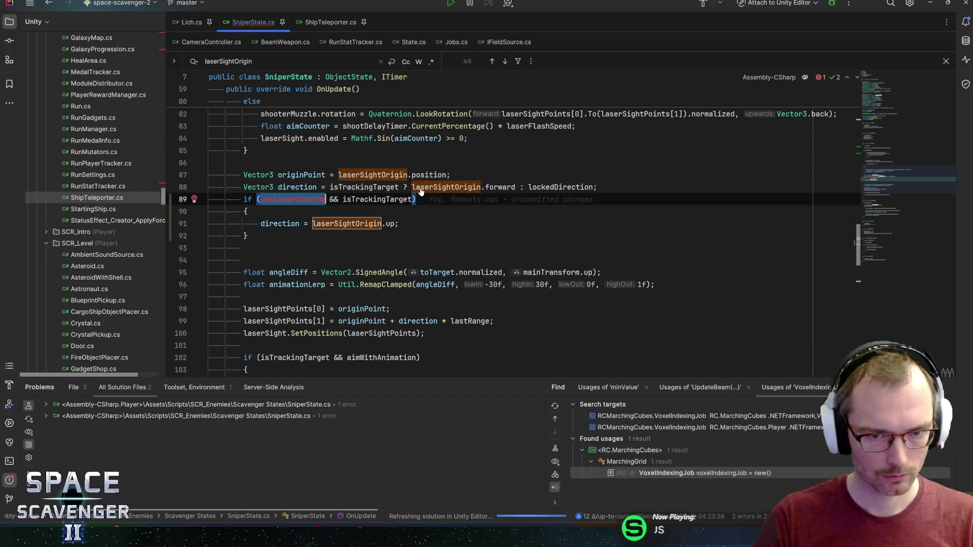
double_click(420, 191)
click(420, 187)
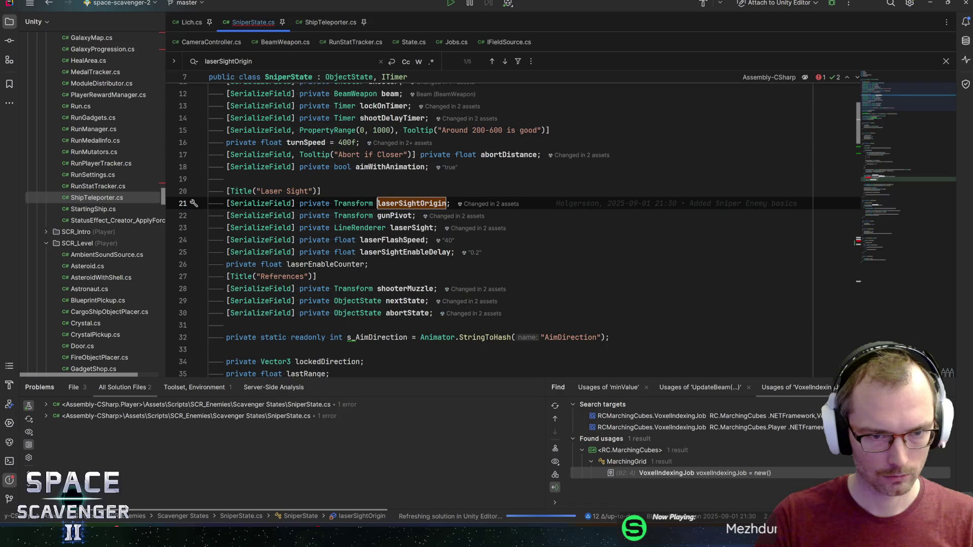
- Declare '[SerializeField] private bool useLaserSightUp;' above laserSightOrigin, then return to Unity
key(Return)
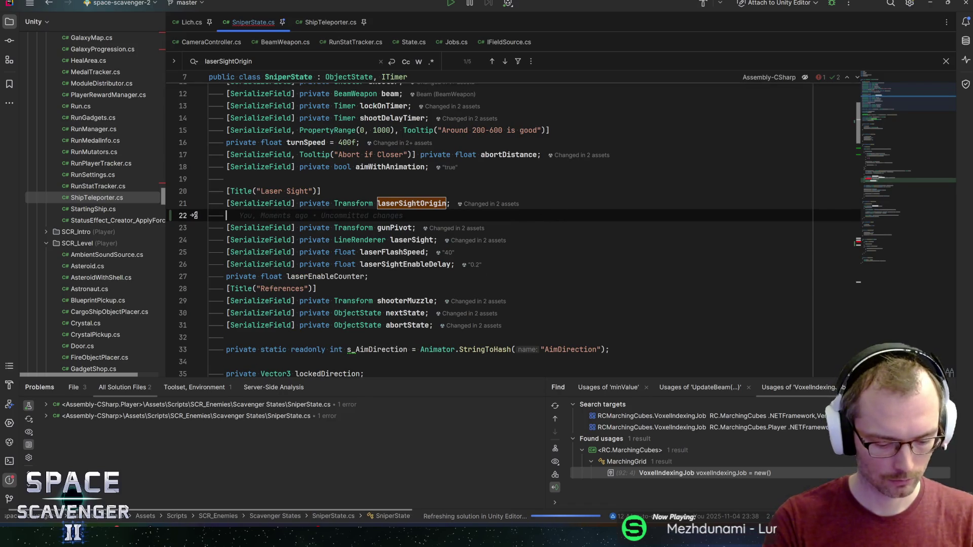
text([SerializeField] private bo)
text(ol useLaserSightUp;)
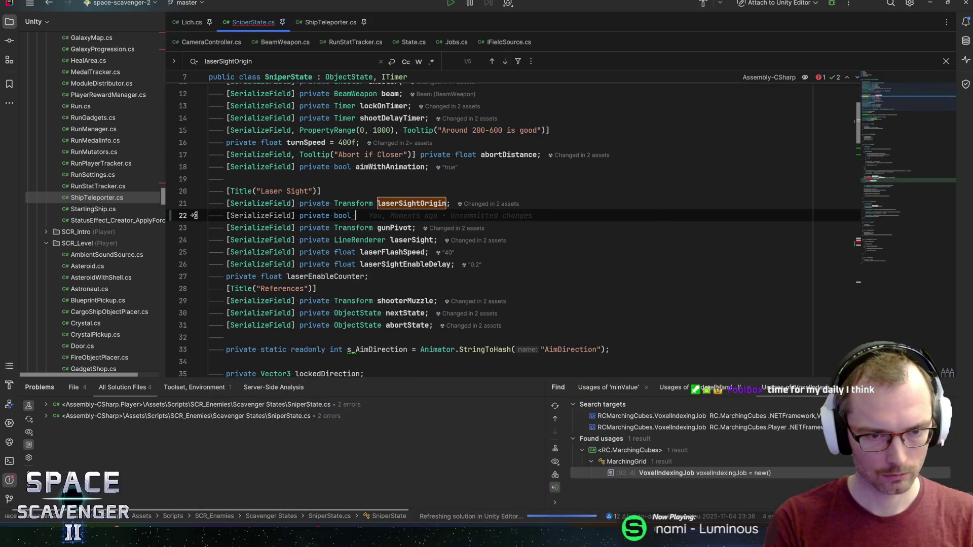
key(alt+shift+Up)
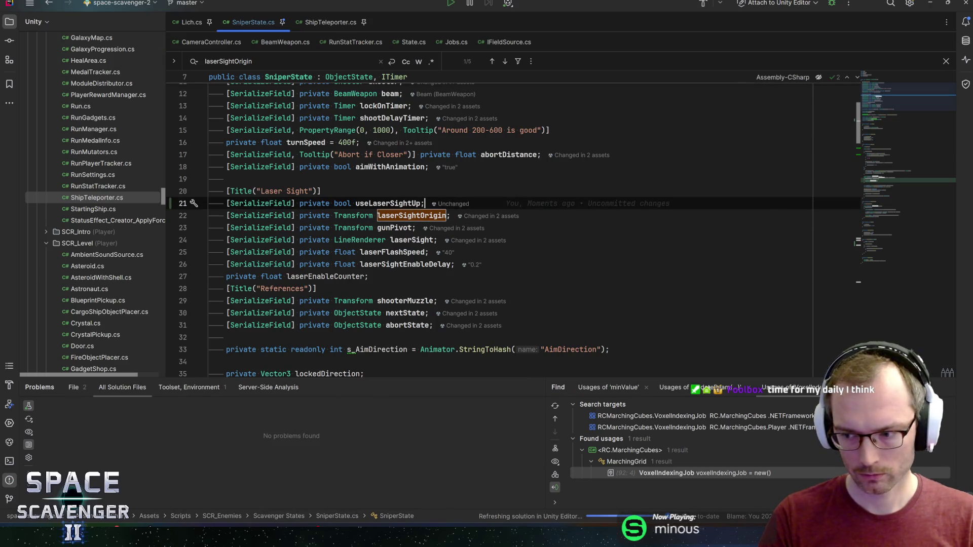
key(Down)
key(End)
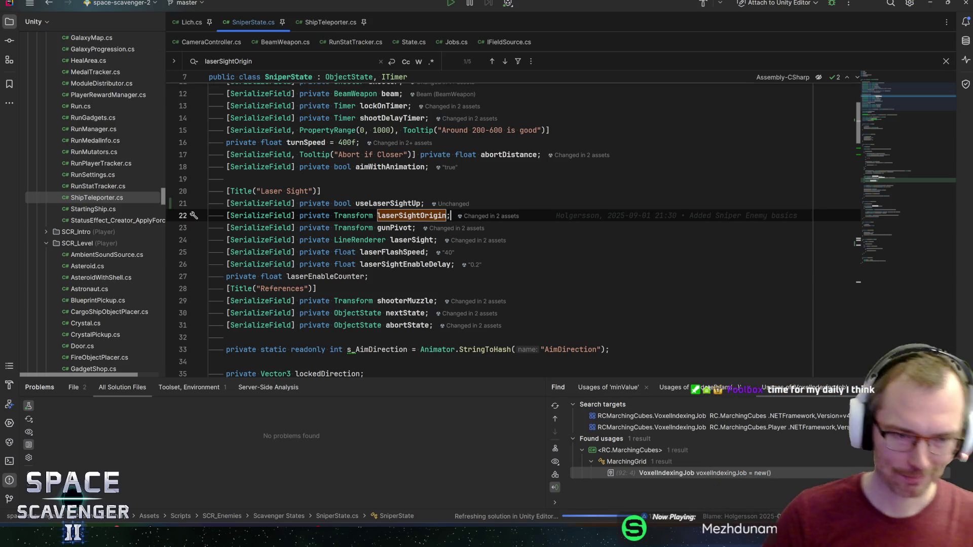
key(alt+Tab)
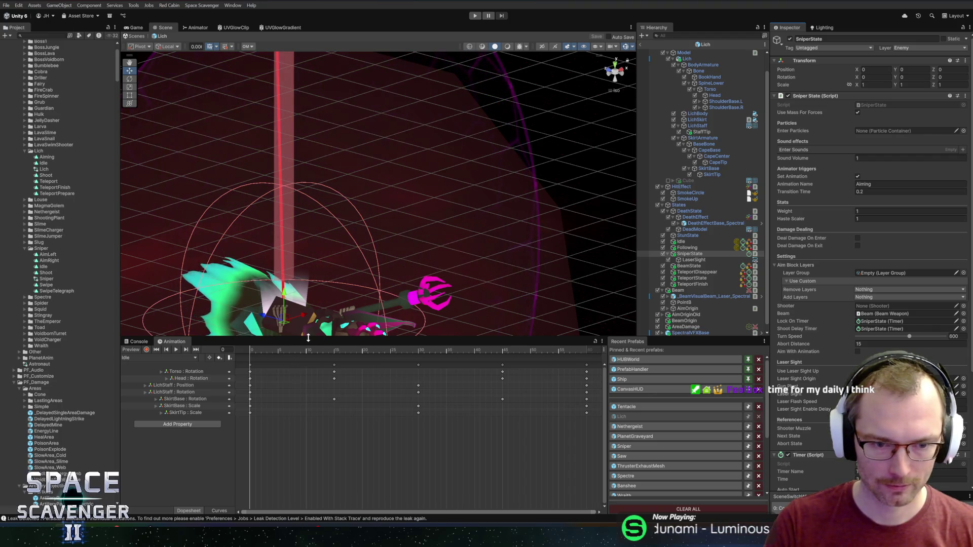
- Tick Use Laser Sight Up on SniperState, leave prefab mode, and play with the Game view maximised
drag(308, 338, 308, 373)
key(f)
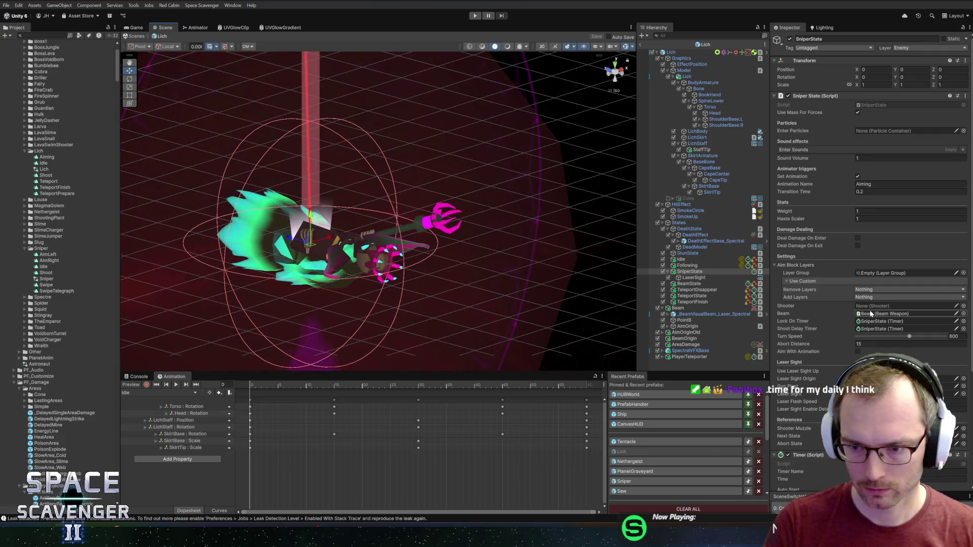
click(857, 371)
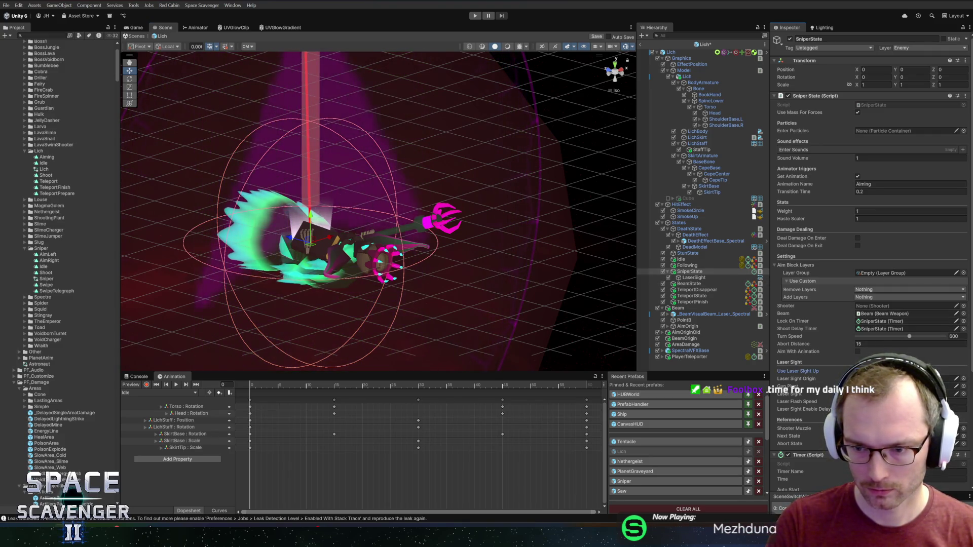
click(640, 44)
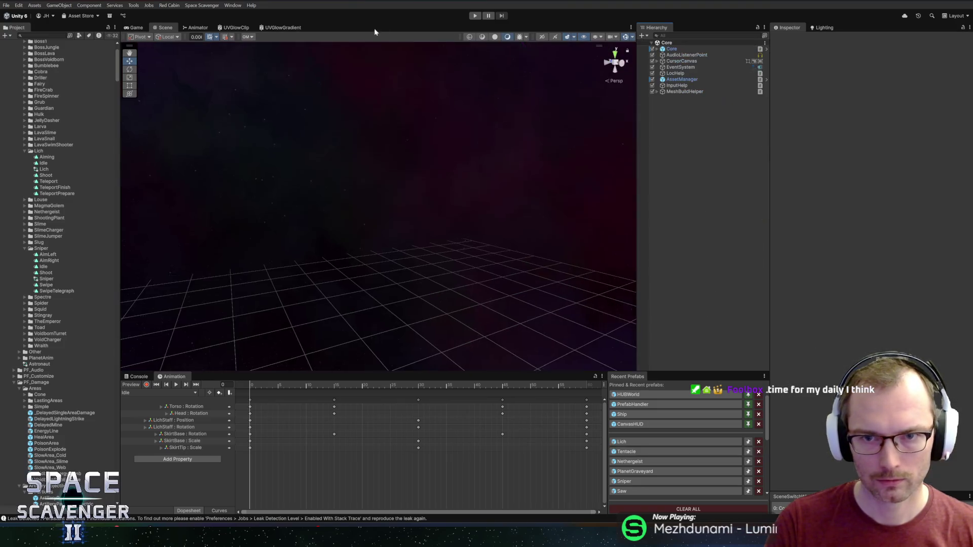
click(480, 17)
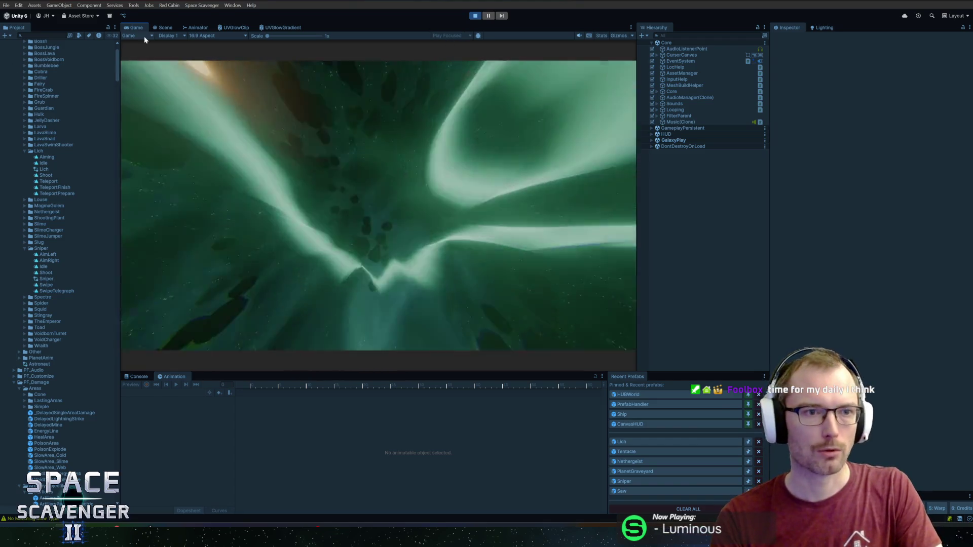
double_click(144, 28)
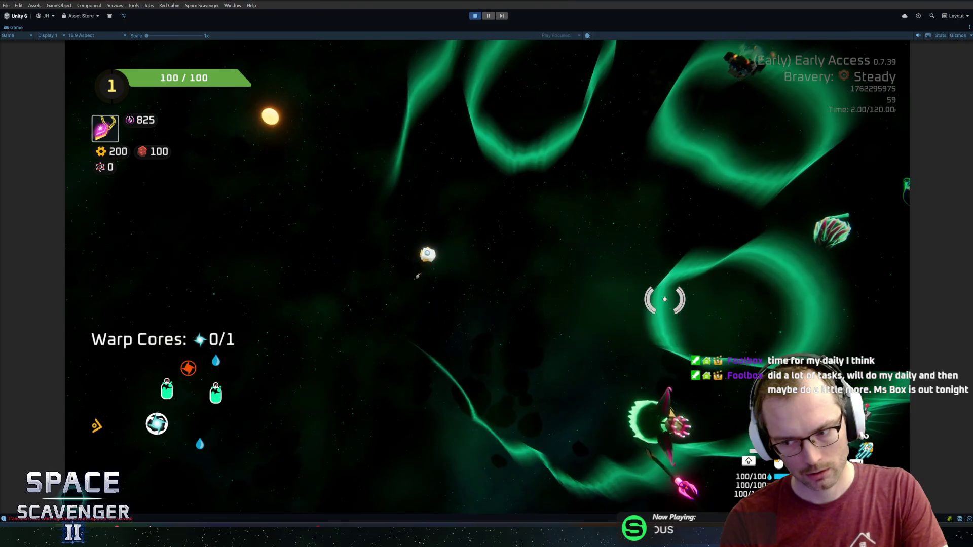
- Fly the ship forward and fire the beam at the wreck until the Lich appears, then stop playing
key(w)
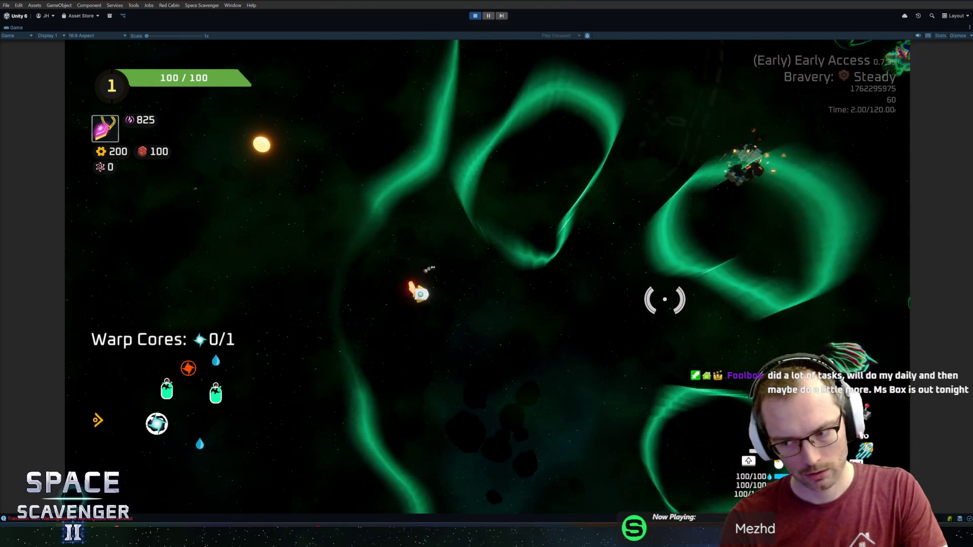
click(633, 284)
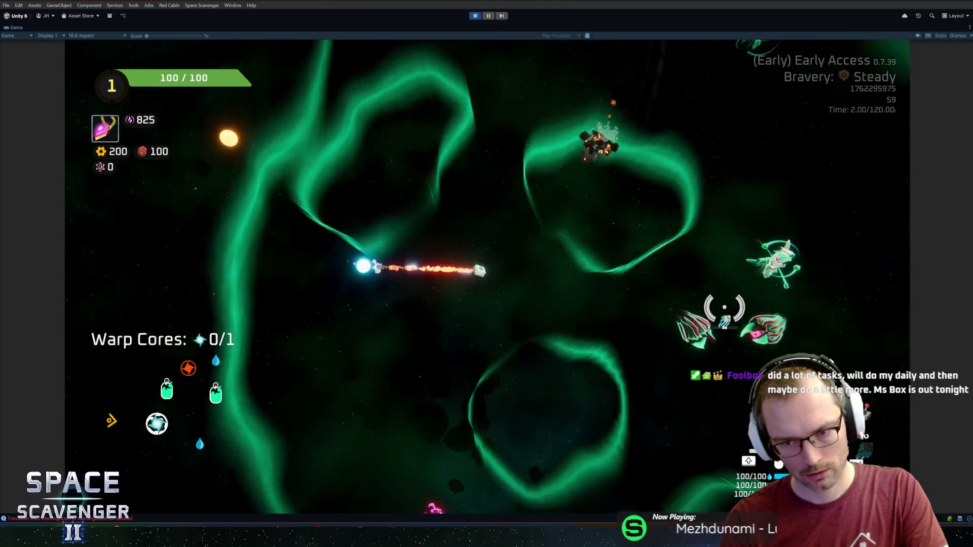
click(570, 391)
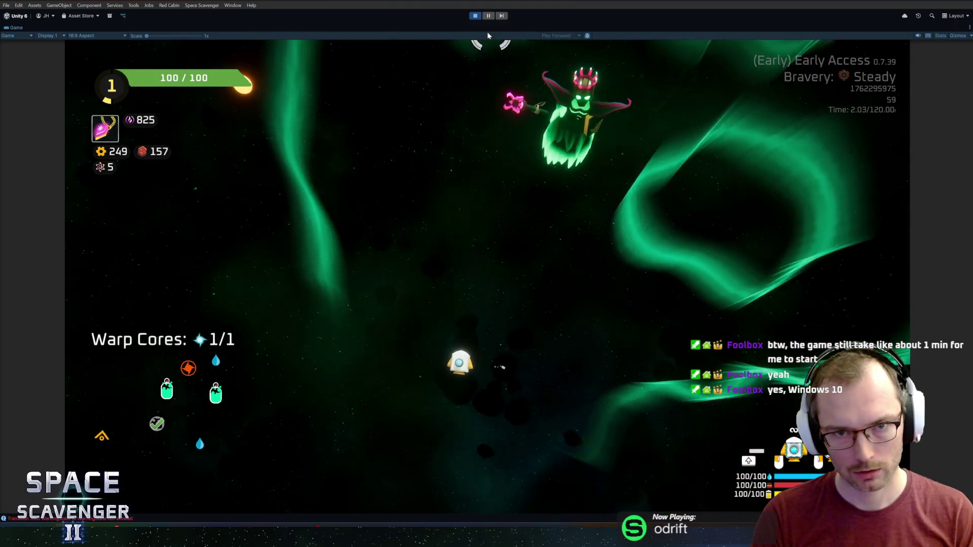
click(475, 17)
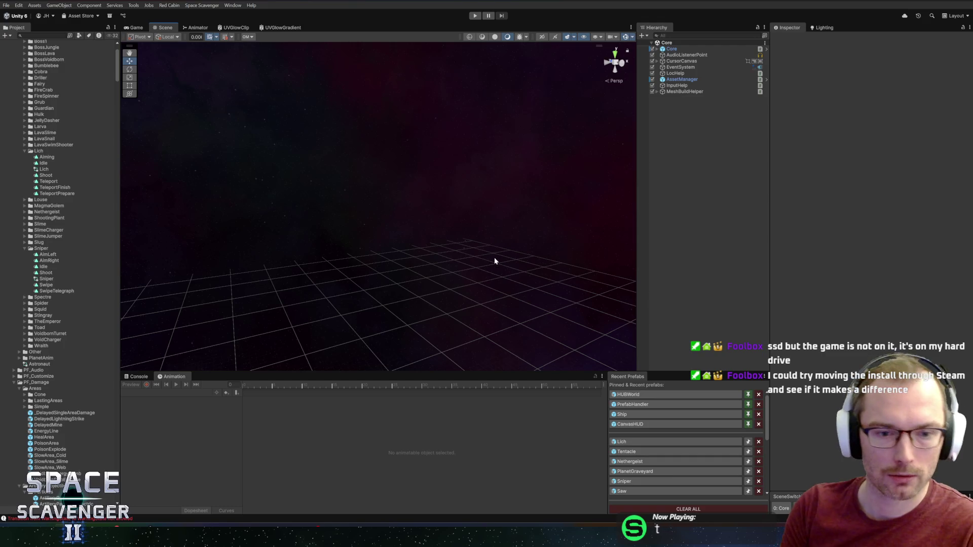
- Raise the splitter between the Scene view and the Animation panel slightly to make the bottom panels taller
drag(380, 372, 381, 362)
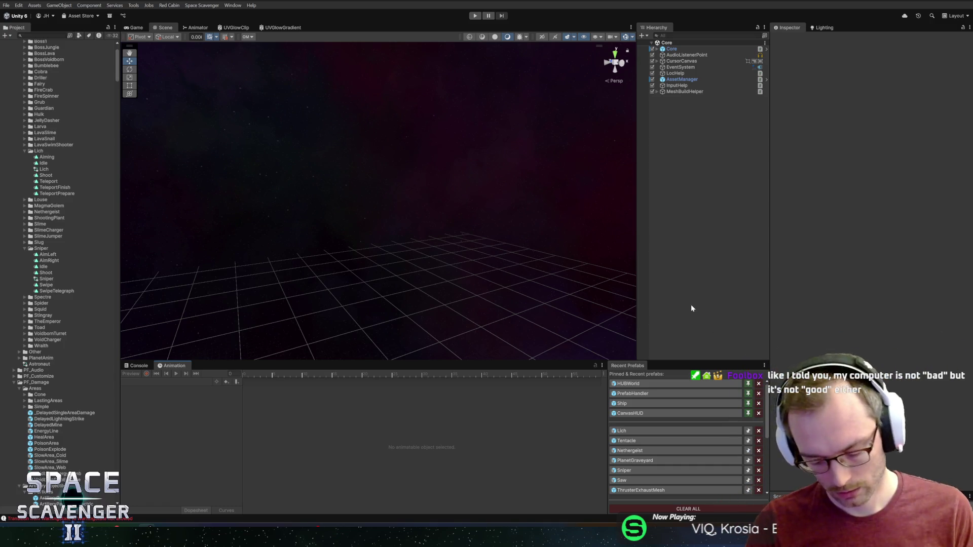
- Open the Lich prefab and set its Circle Collider 2D radius to 5
click(626, 433)
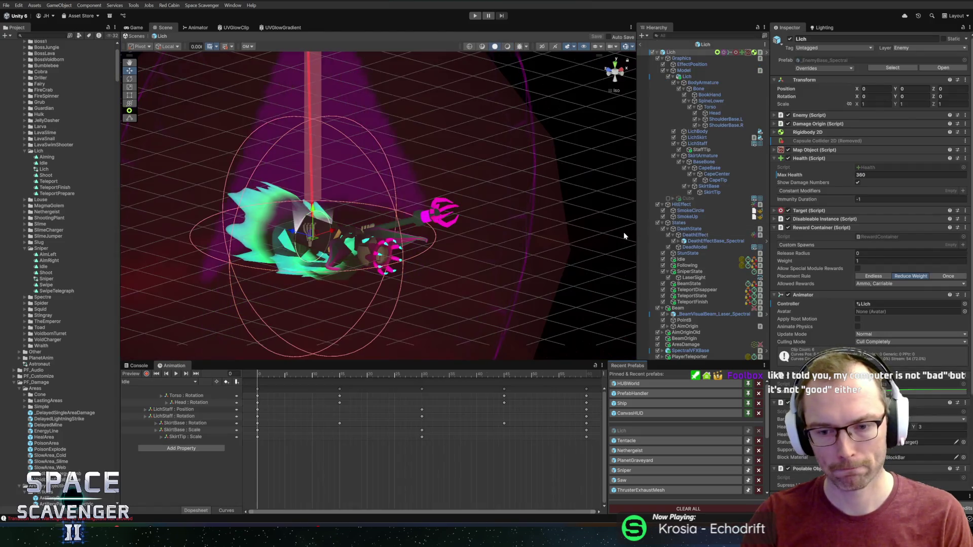
drag(449, 233, 609, 166)
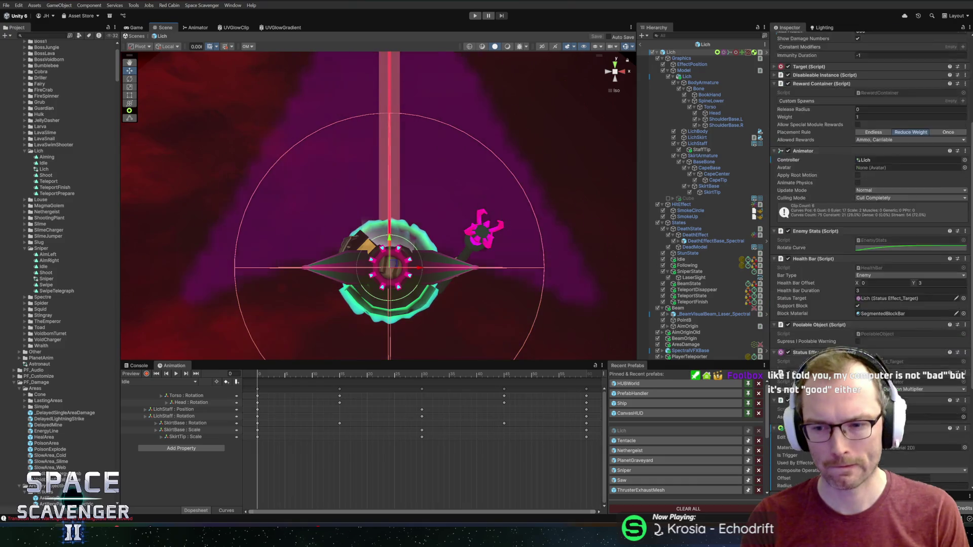
scroll(down, 3)
drag(844, 321, 869, 323)
click(865, 324)
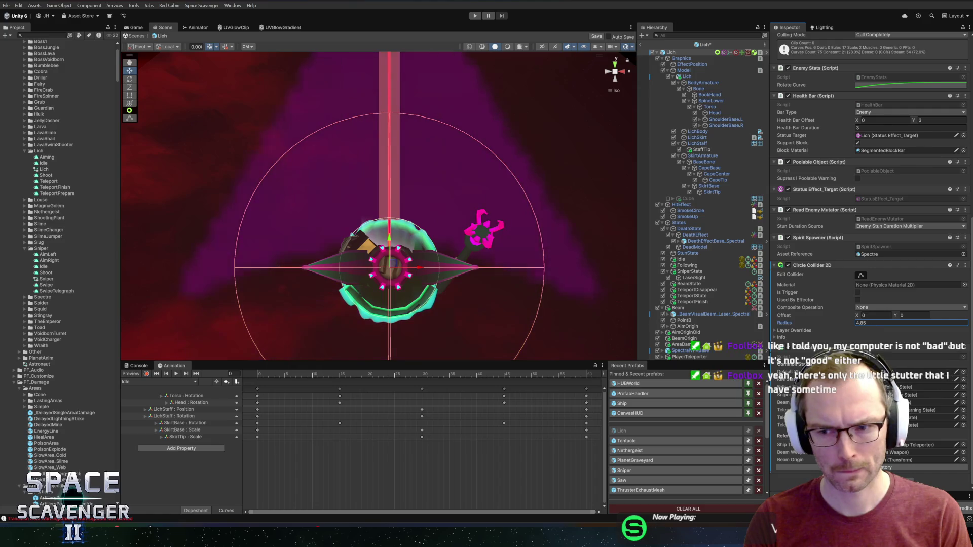
text(5)
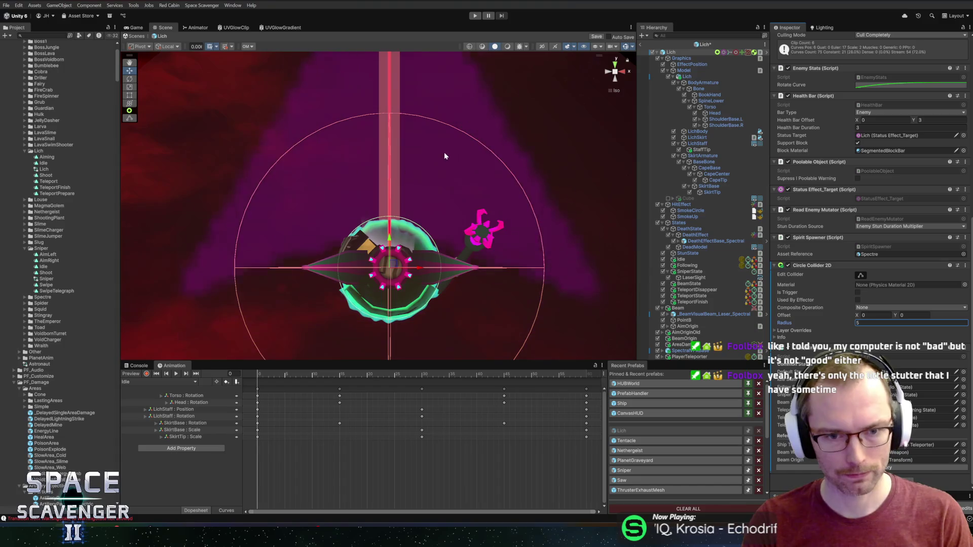
- Orbit around the Lich to check the collider, then select the LichStaff object
drag(436, 168, 462, 199)
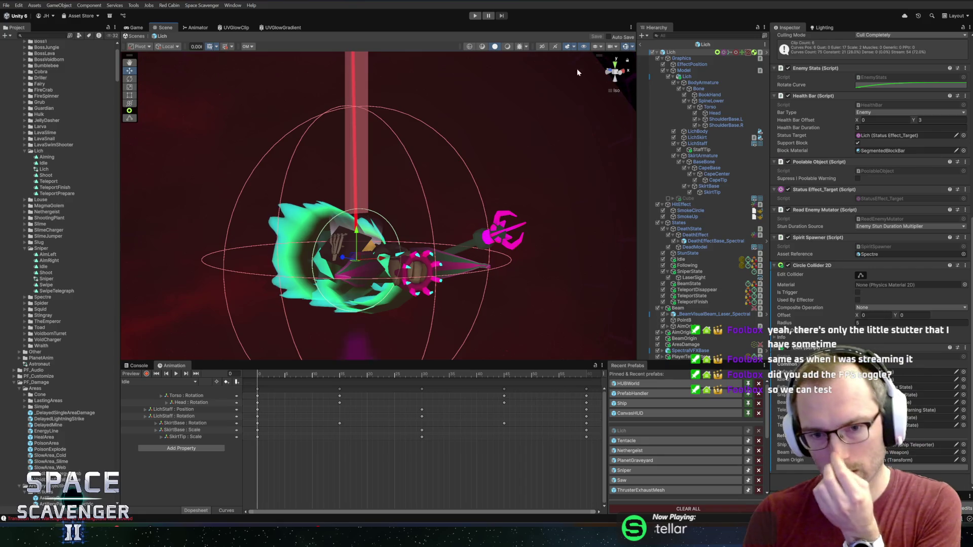
drag(551, 192, 492, 222)
scroll(up, 3)
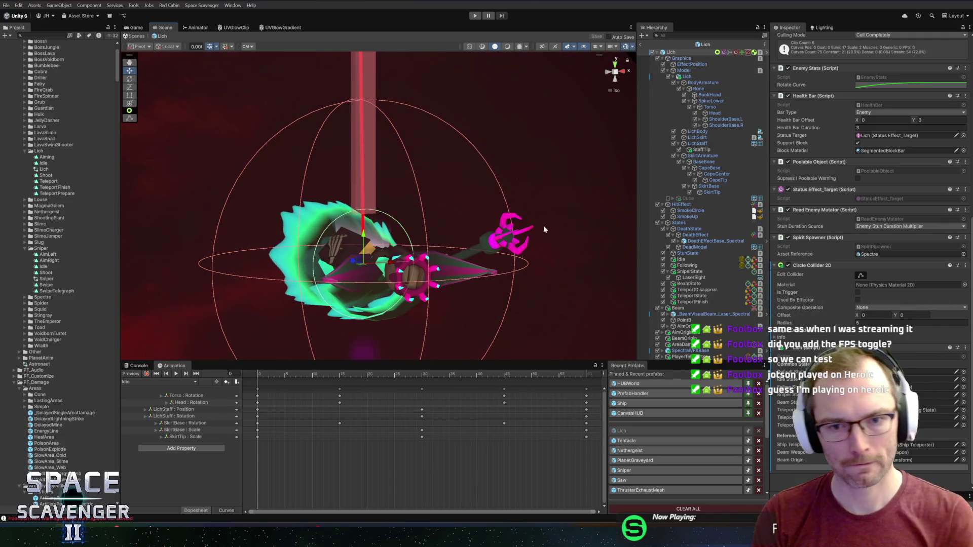
drag(560, 191, 537, 178)
click(698, 143)
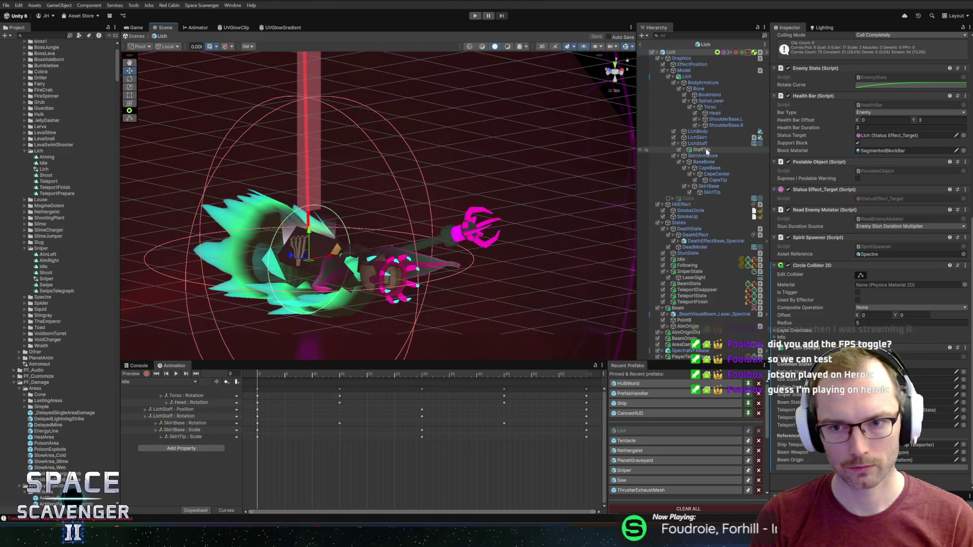
- Add a Sphere under LichStaff, parent it to StaffTip and reset its Y position to 0
right_click(711, 145)
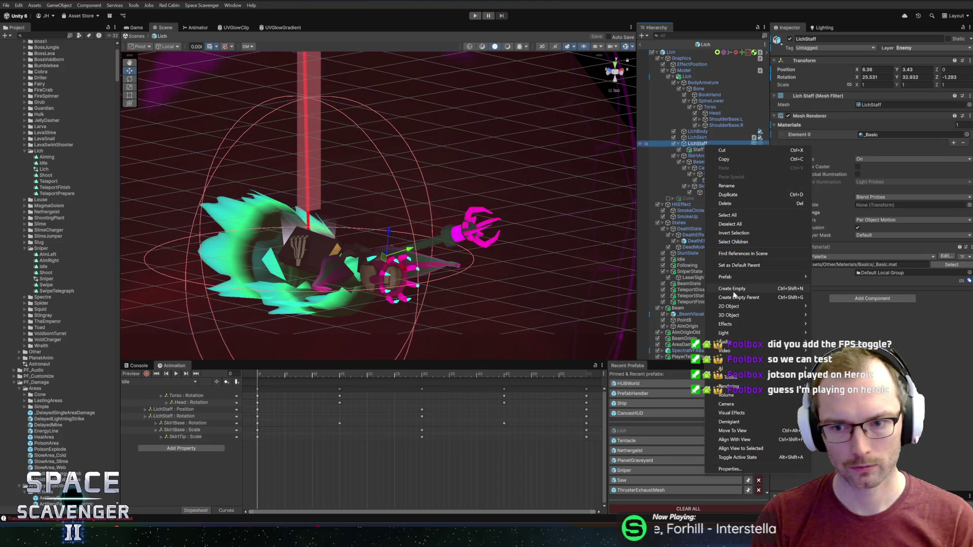
click(831, 323)
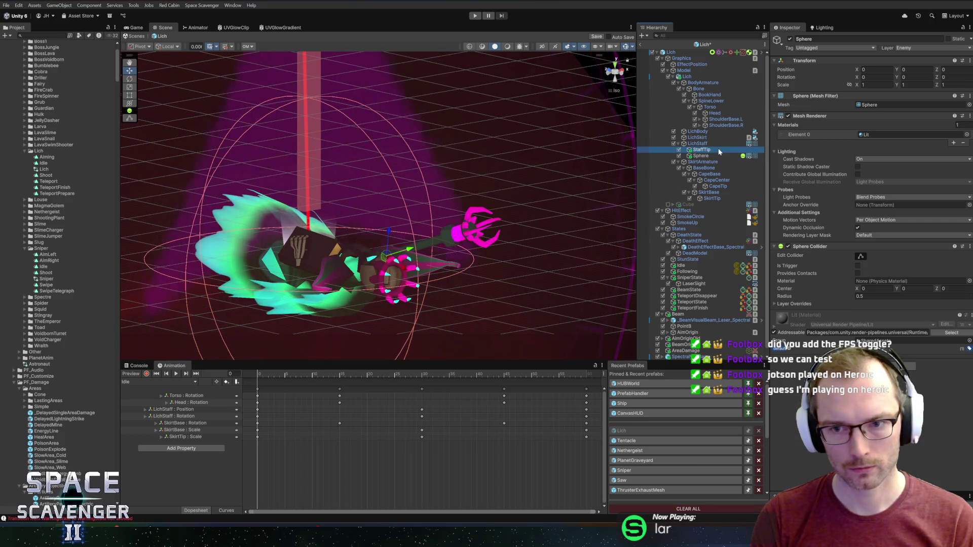
click(715, 150)
drag(699, 157, 703, 150)
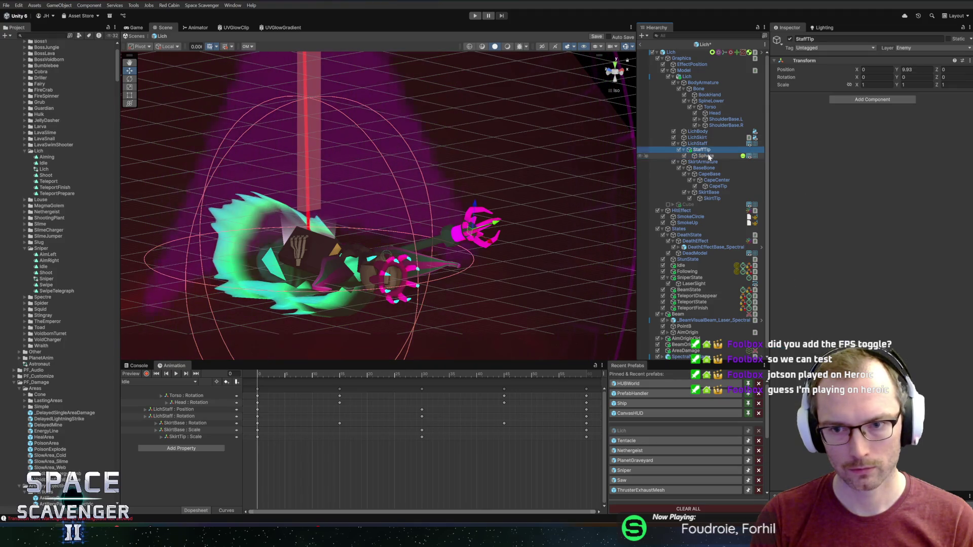
text(0)
key(Return)
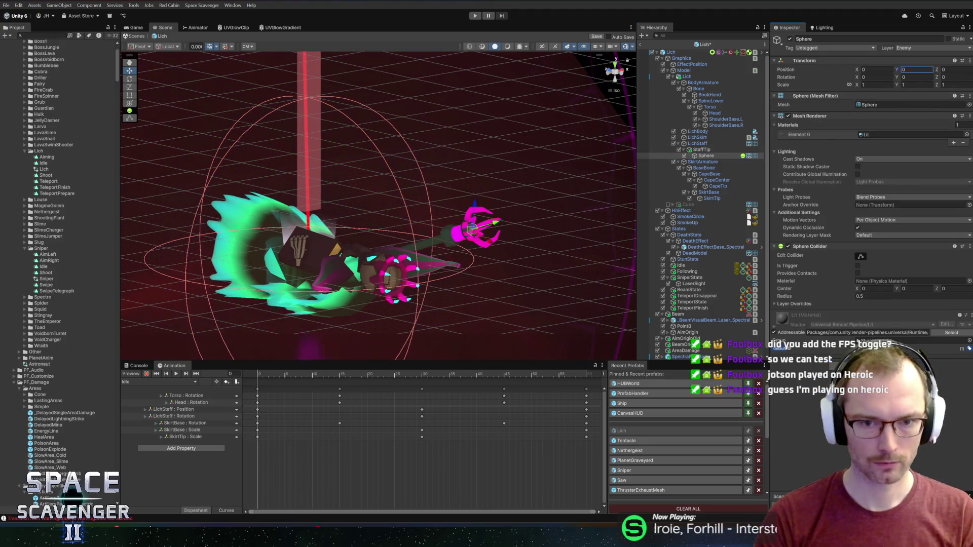
- Remove the Sphere Collider from the sphere and bring up the mesh list
drag(304, 192, 496, 196)
click(838, 264)
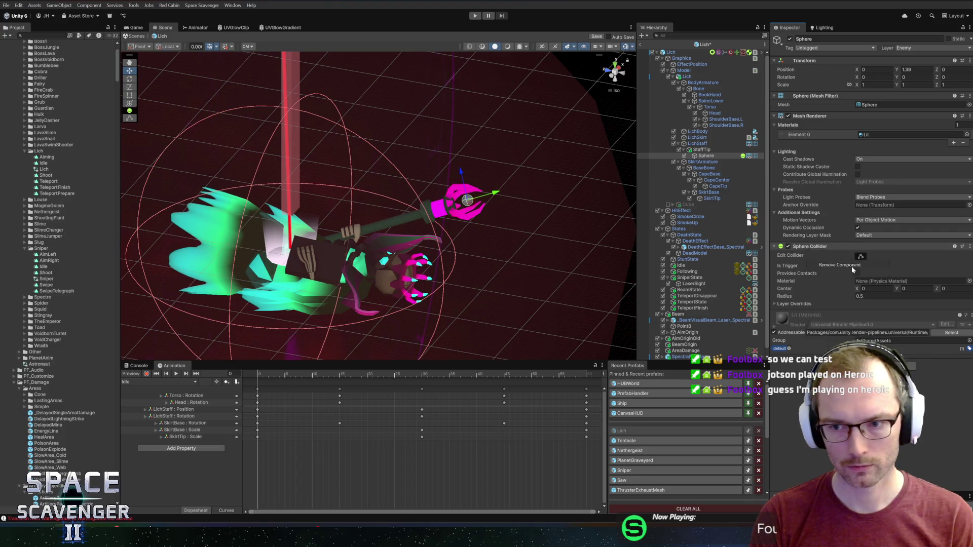
click(969, 105)
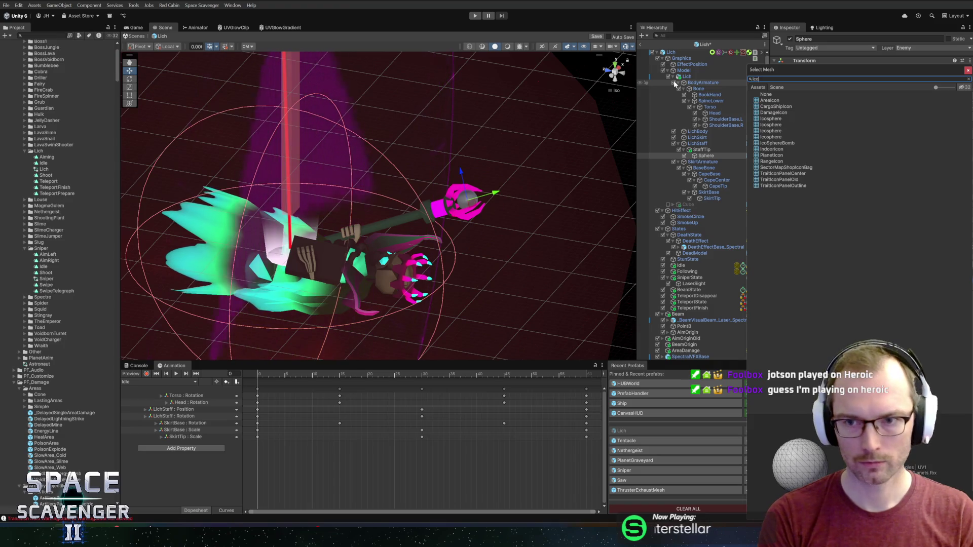
- Give the orb an Icosphere mesh and the LightningBallTeal material
click(781, 125)
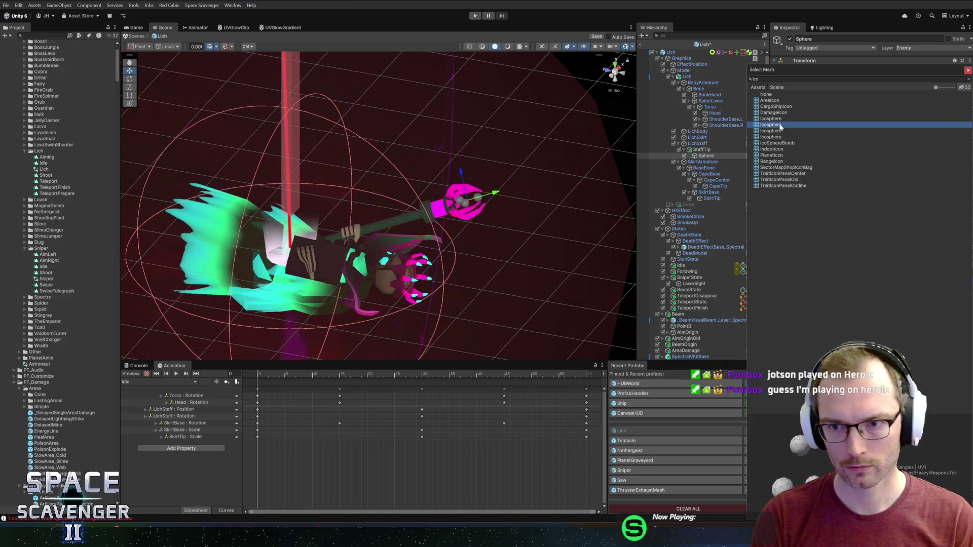
click(779, 131)
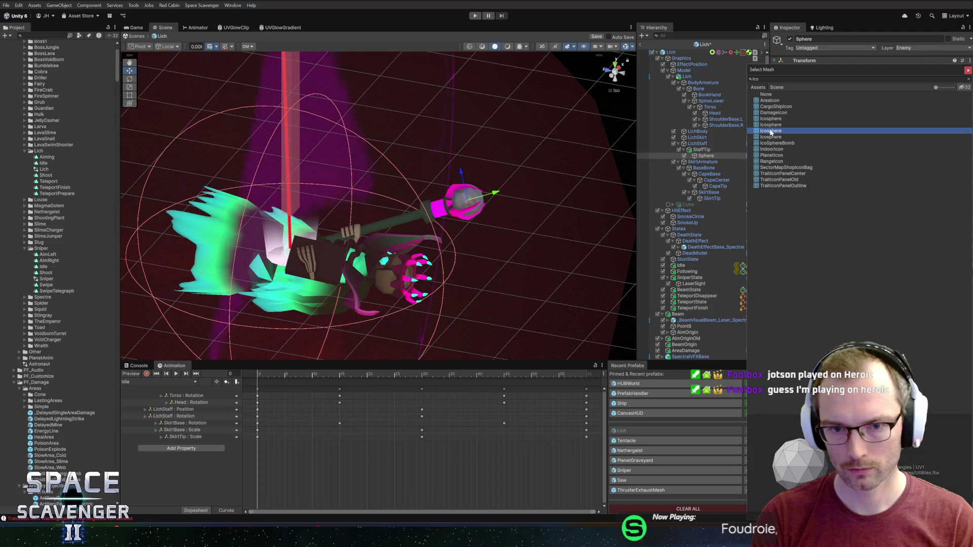
double_click(769, 131)
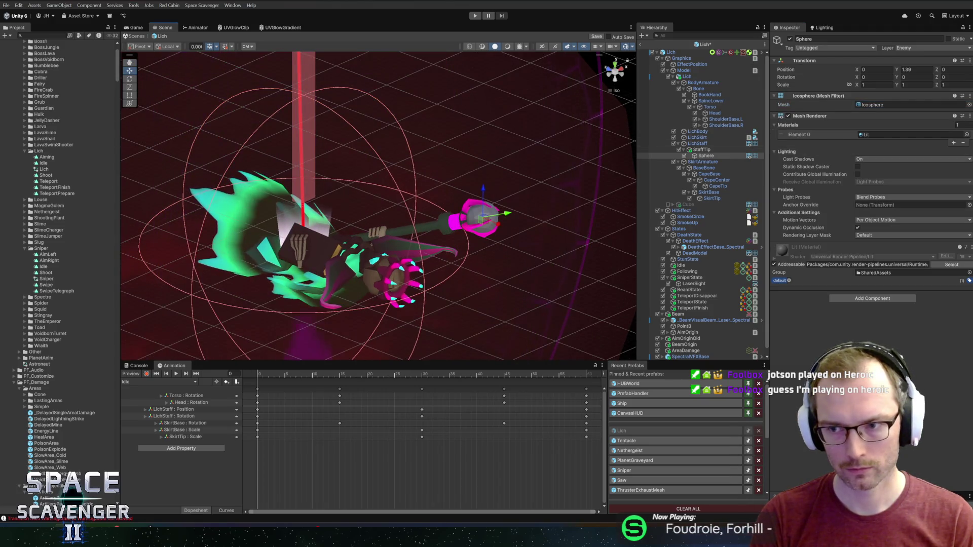
click(966, 134)
text(al)
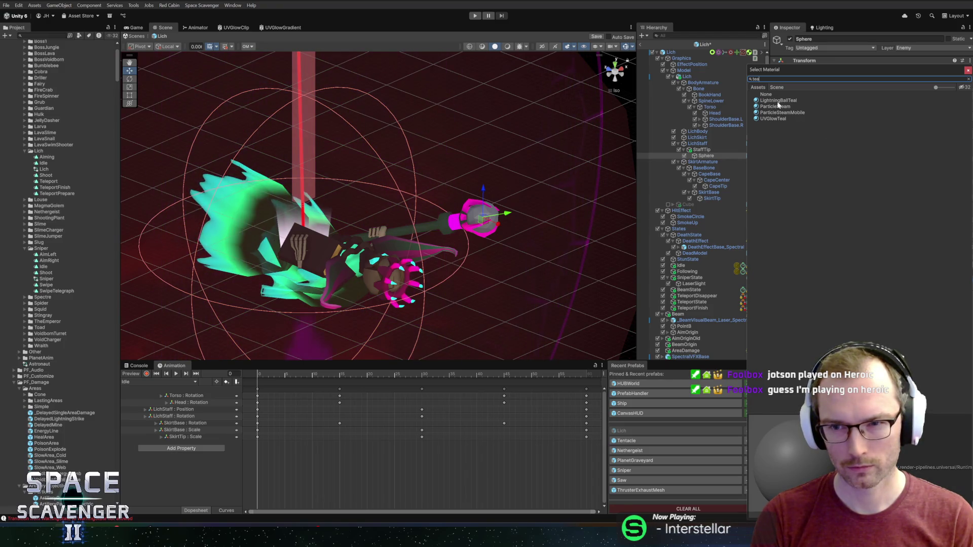
click(778, 102)
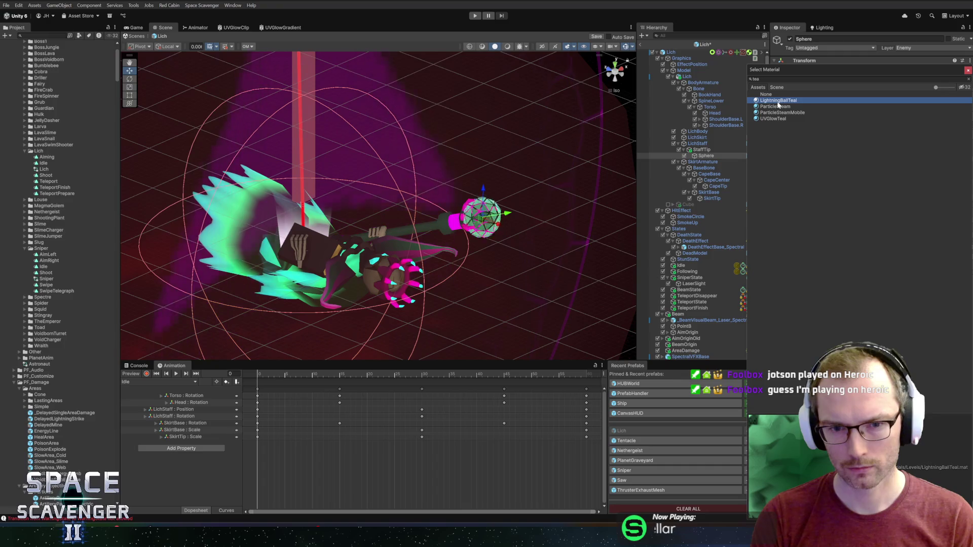
key(Return)
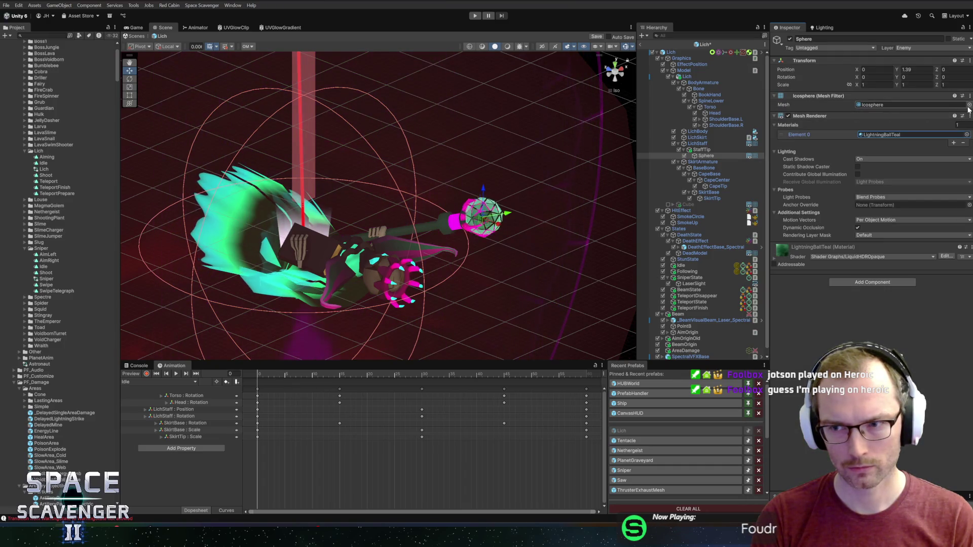
- Switch the orb to the UVSphereSmoothSlime mesh and expand the material's settings
click(968, 105)
text(smooth)
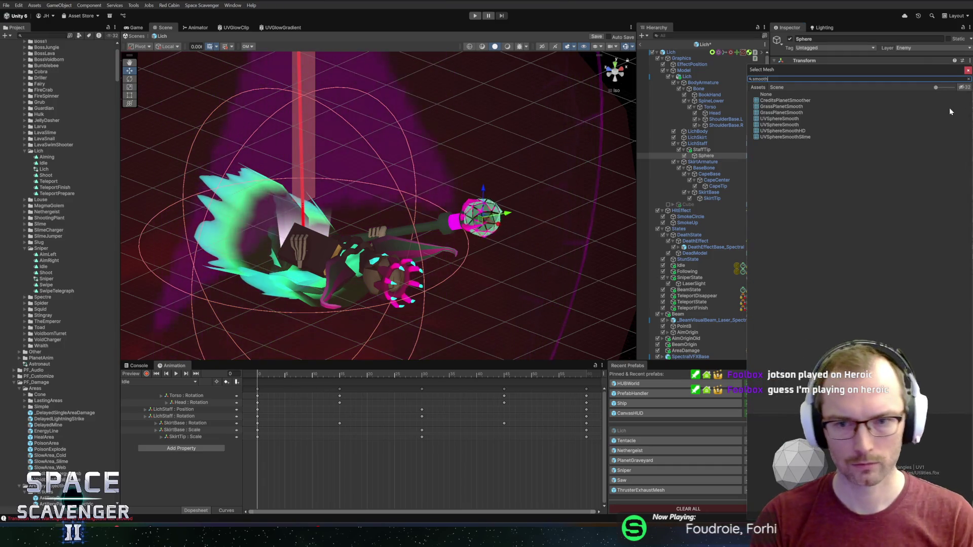
double_click(789, 136)
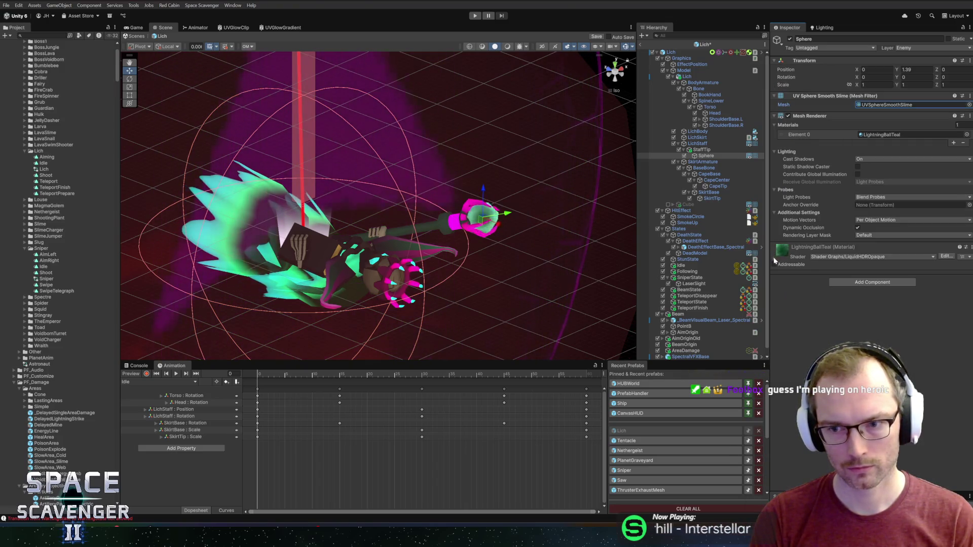
click(775, 260)
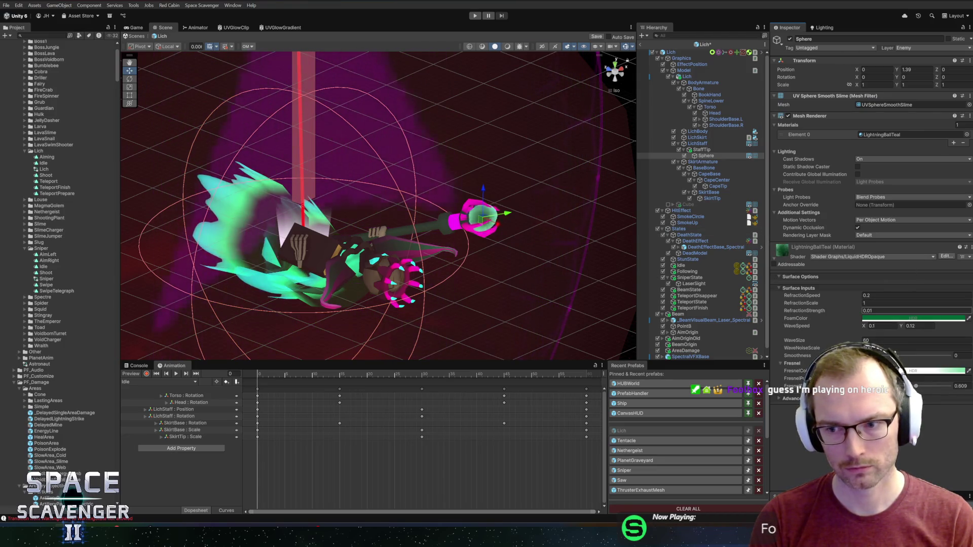
- Set the orb material's WaveSpeed X to 0.04 and Y to 0.02
click(907, 320)
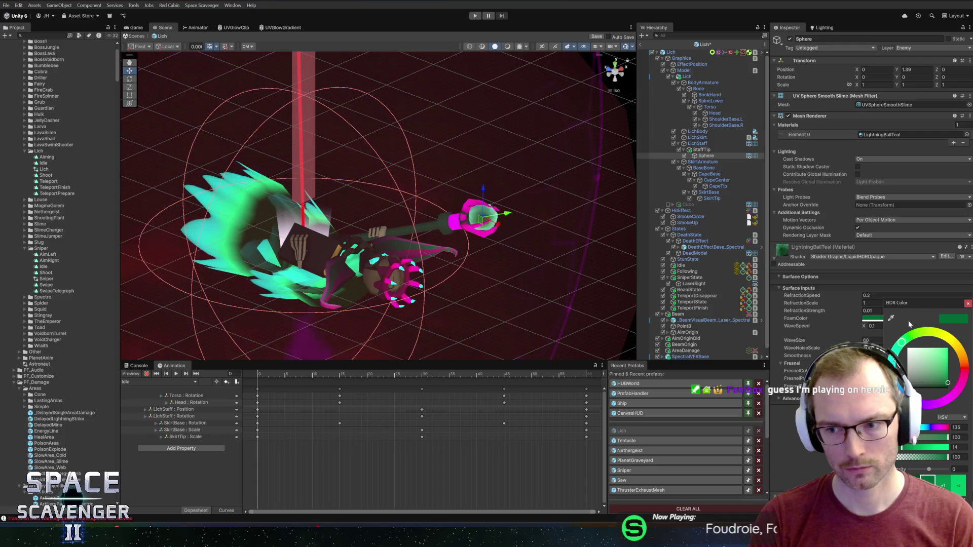
click(918, 370)
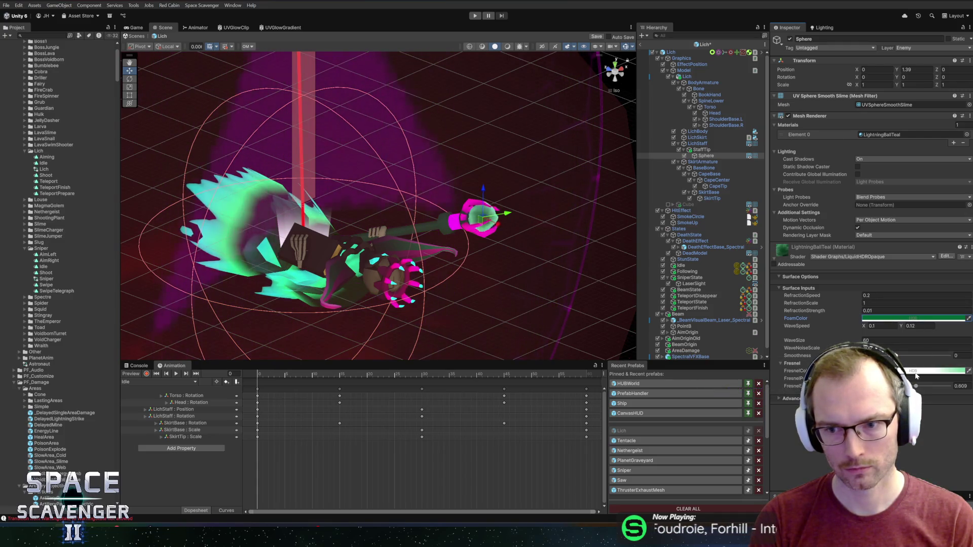
drag(456, 213, 606, 200)
scroll(up, 3)
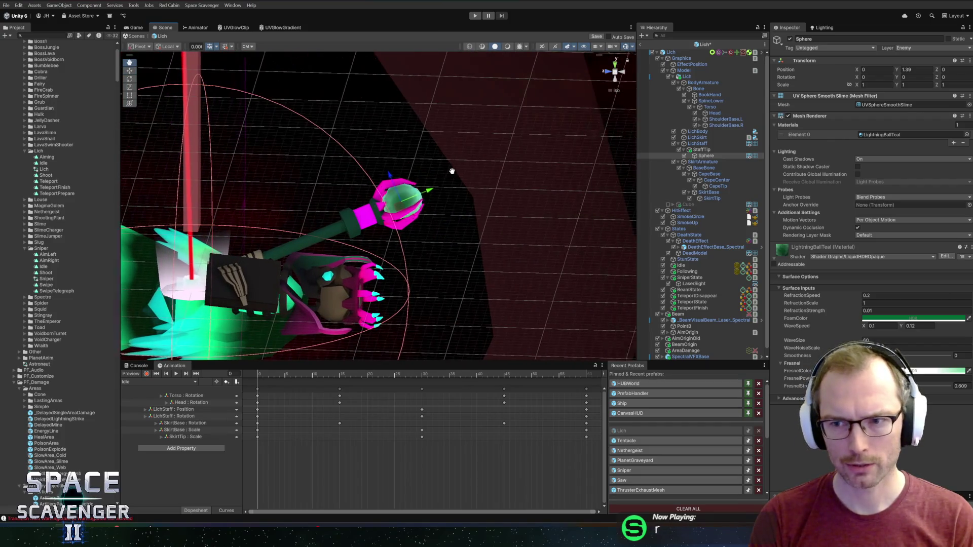
drag(517, 179, 634, 220)
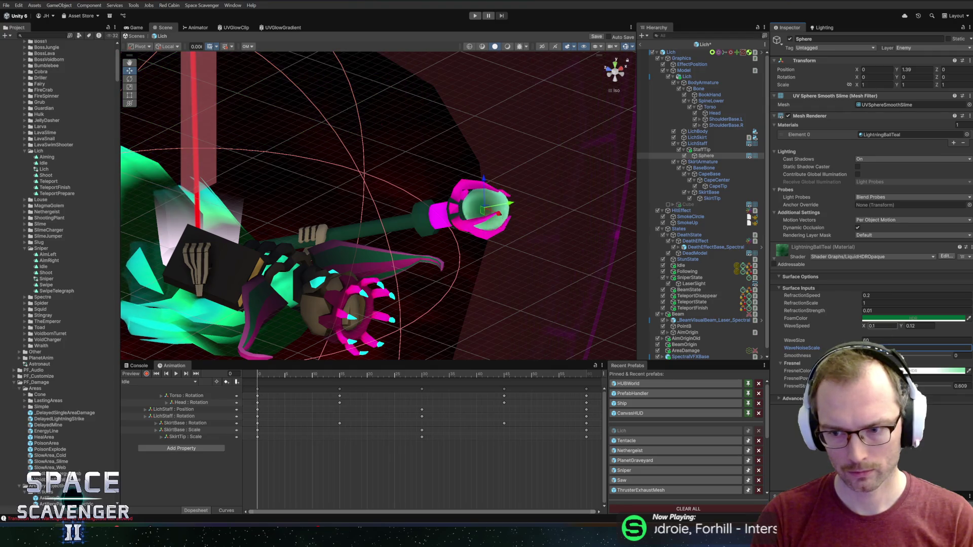
click(881, 325)
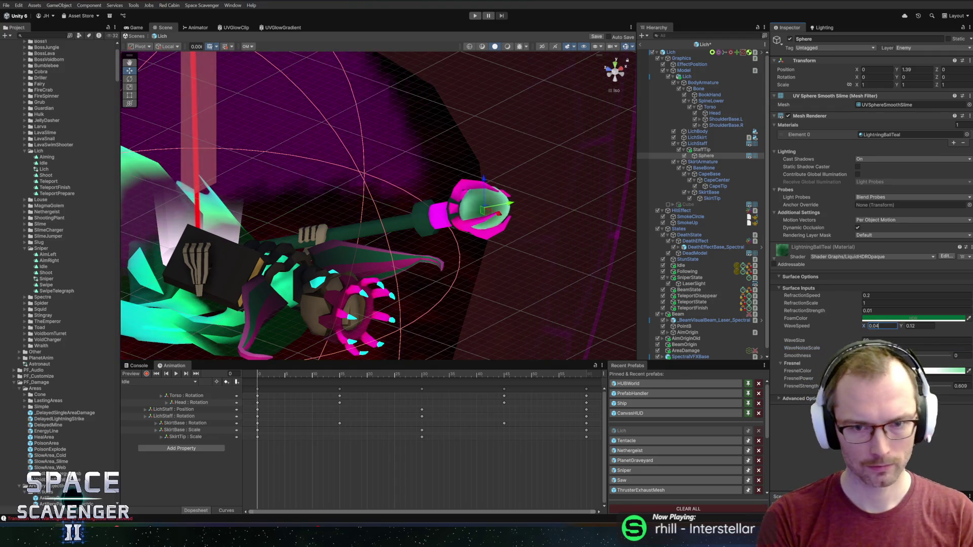
text(0.04)
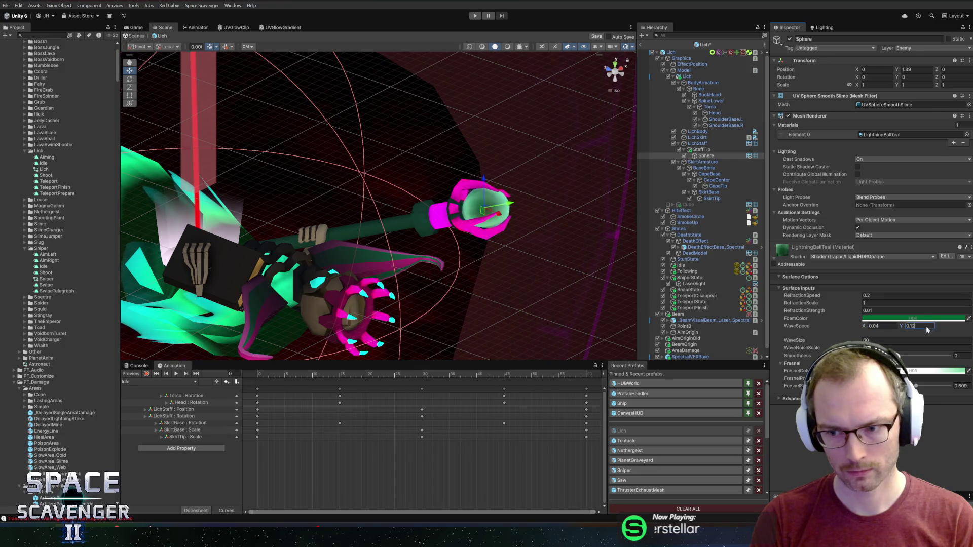
text(0.02)
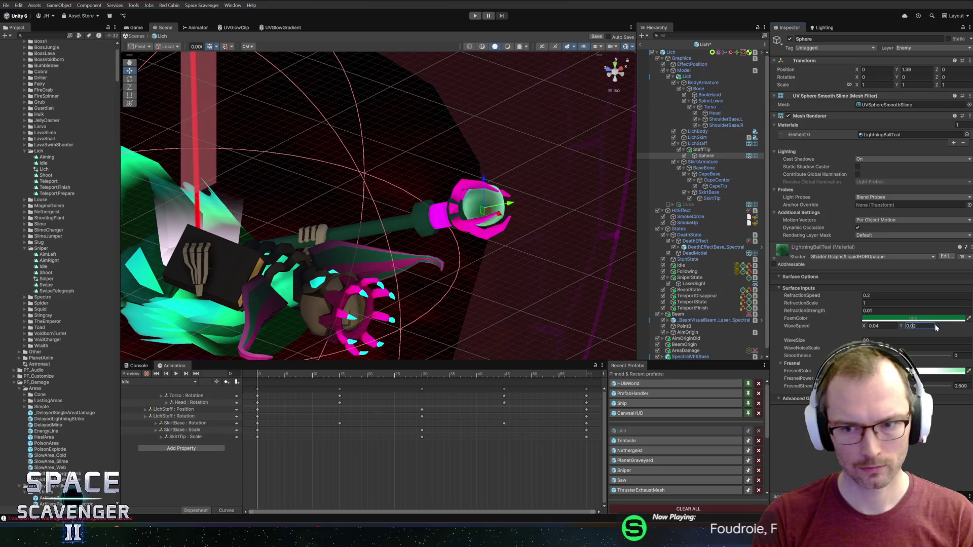
- Raise the orb to Y 1.92 and set its FoamColor HDR value to 5 for a dark green
drag(603, 248, 580, 278)
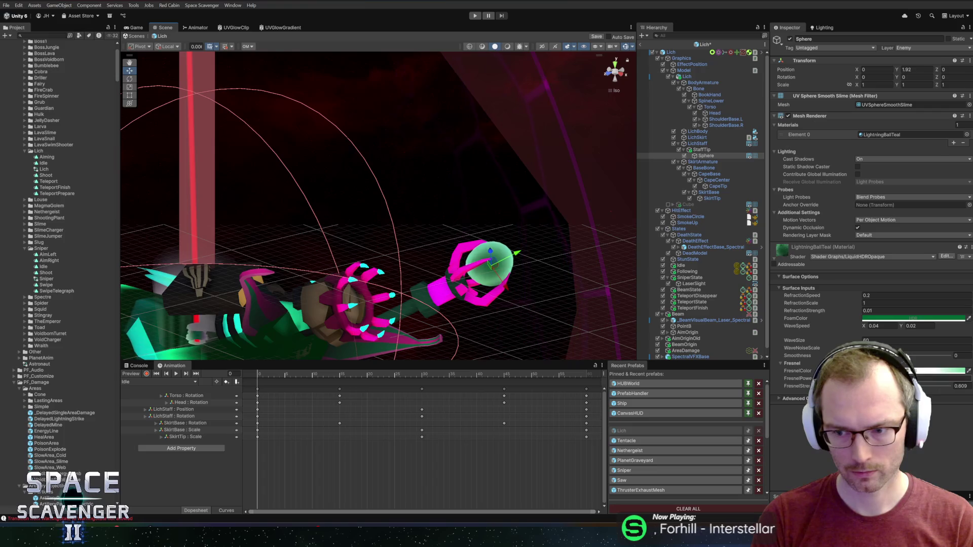
click(912, 318)
click(954, 395)
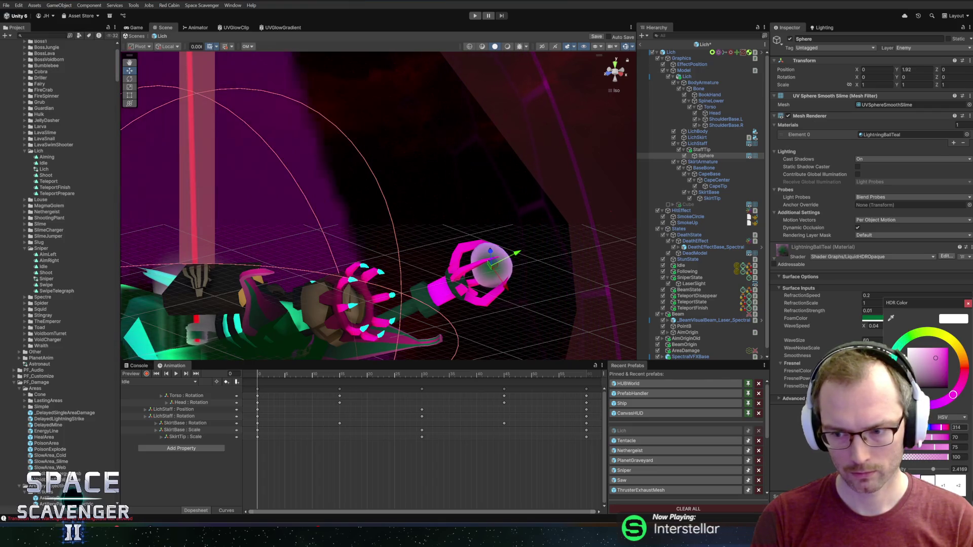
text(10)
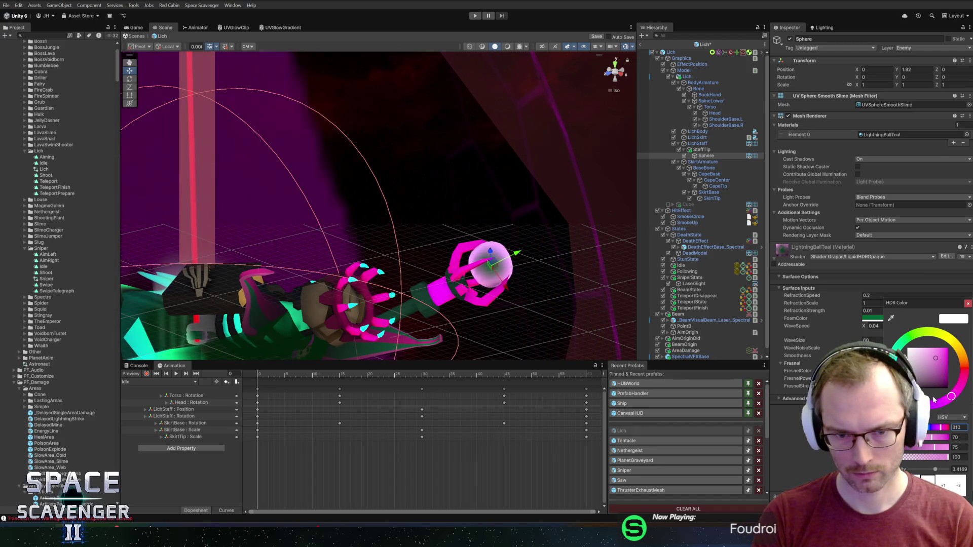
key(ctrl+z)
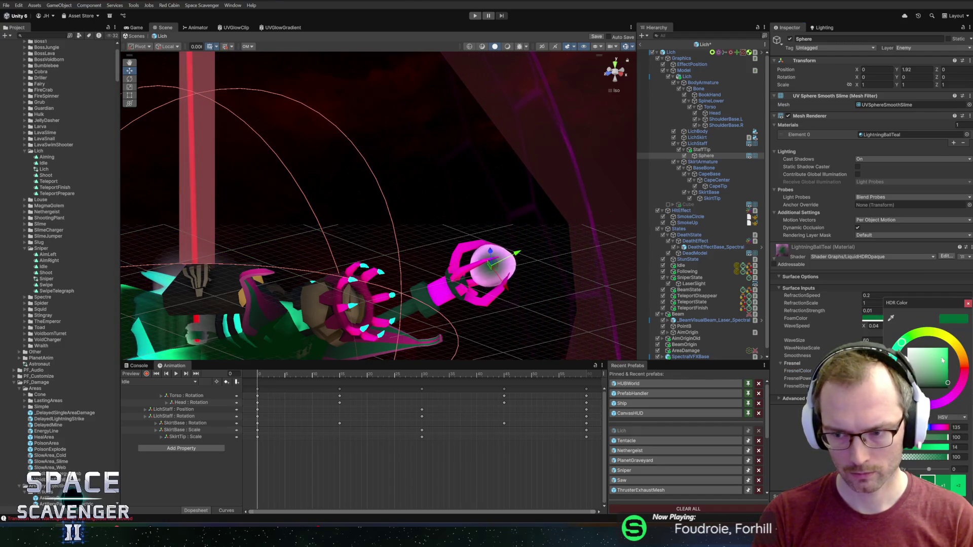
text(5)
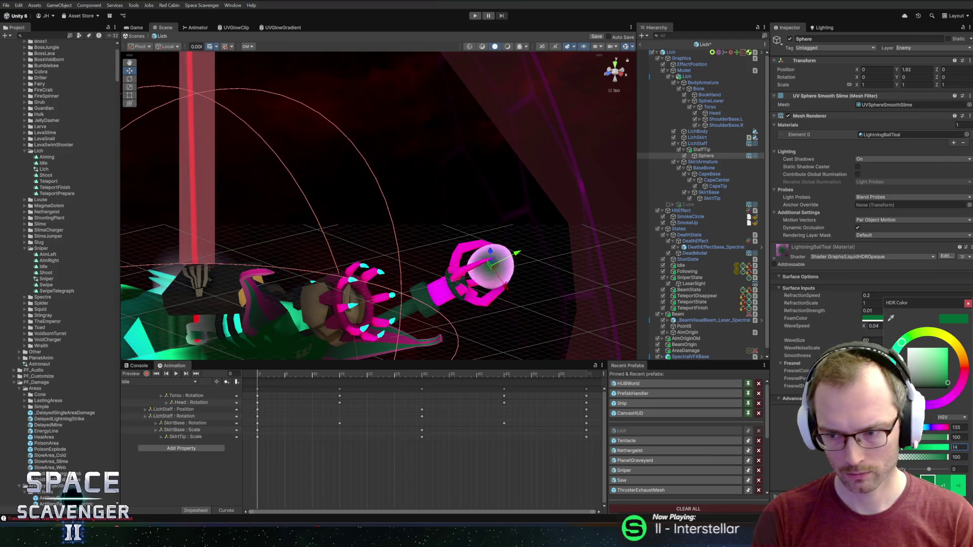
click(491, 278)
- Save the Lich prefab and leave prefab editing for the scene
key(ctrl+s)
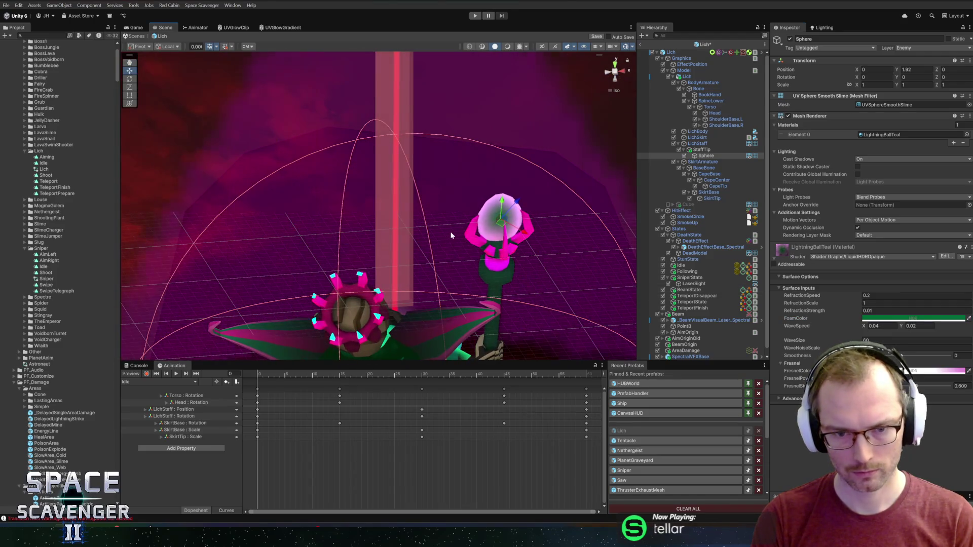
click(709, 156)
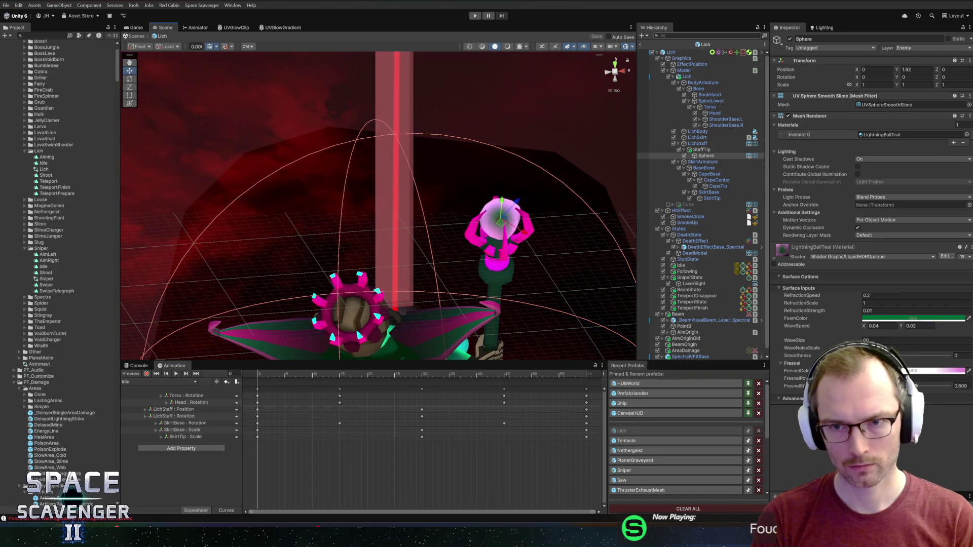
click(641, 47)
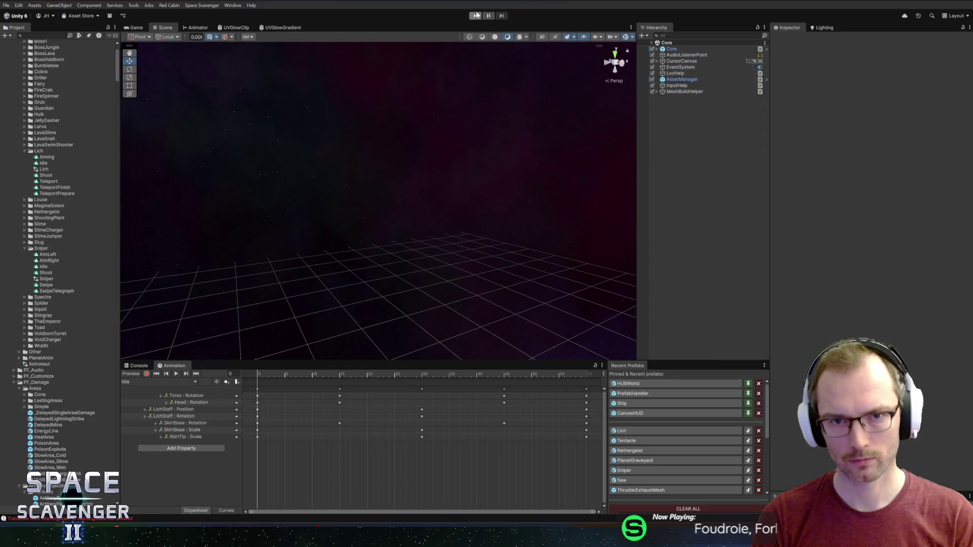
- Start play mode, enlarge the Game view, fly and fire at the Lich, then stop playing
click(475, 16)
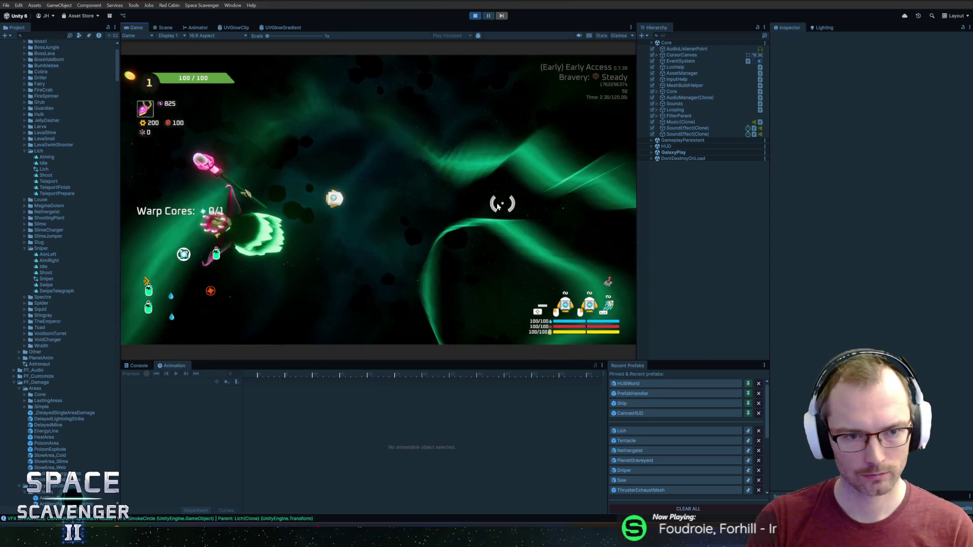
key(w)
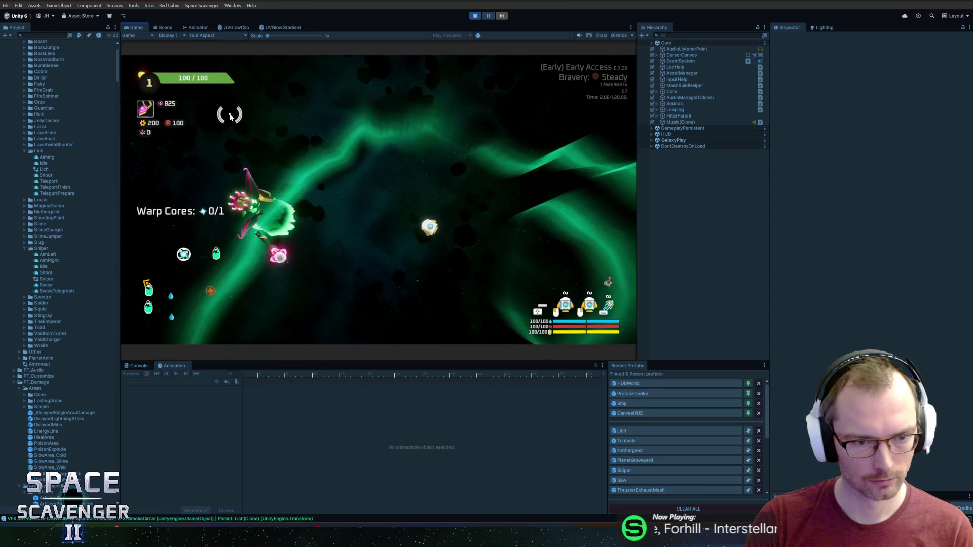
key(s)
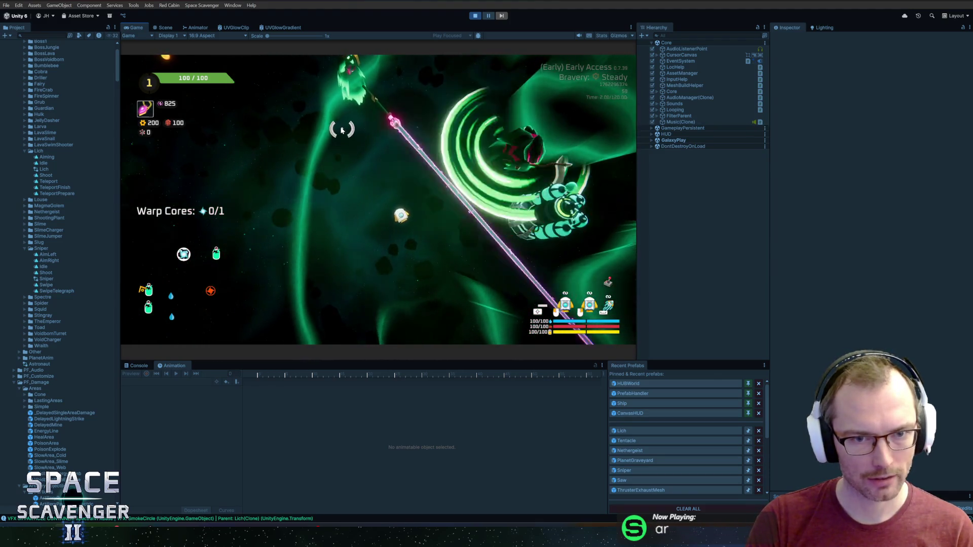
double_click(136, 30)
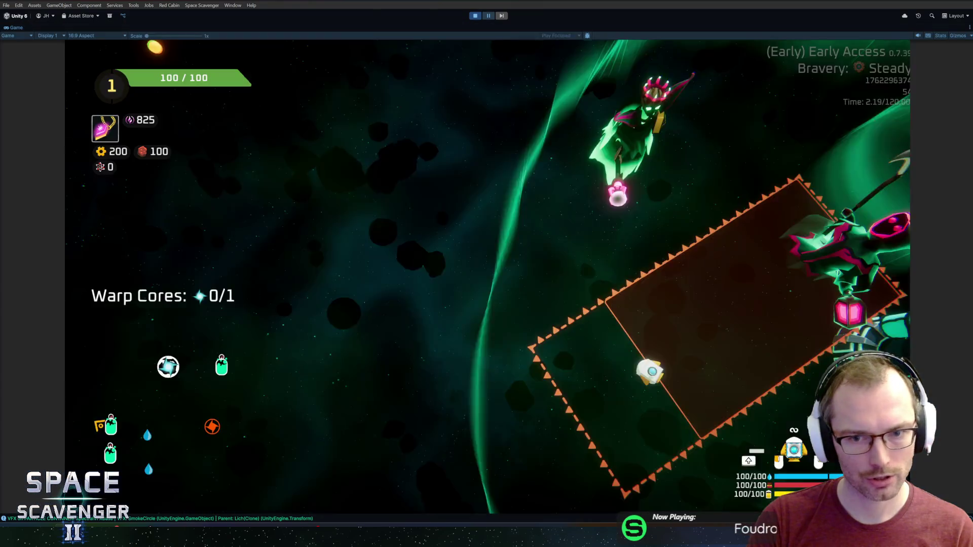
key(a)
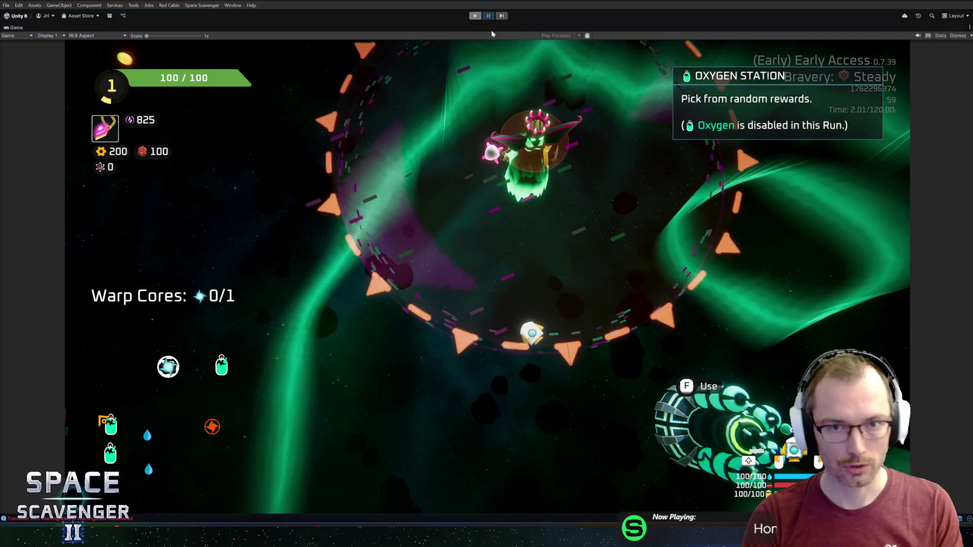
click(474, 16)
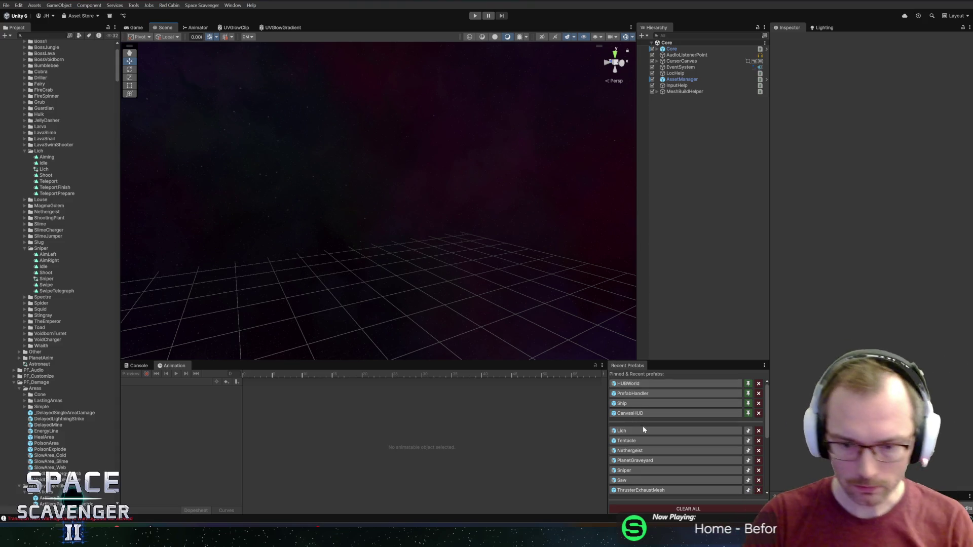
- Open the Lich prefab, frame the whole model with F and orbit around it
click(644, 429)
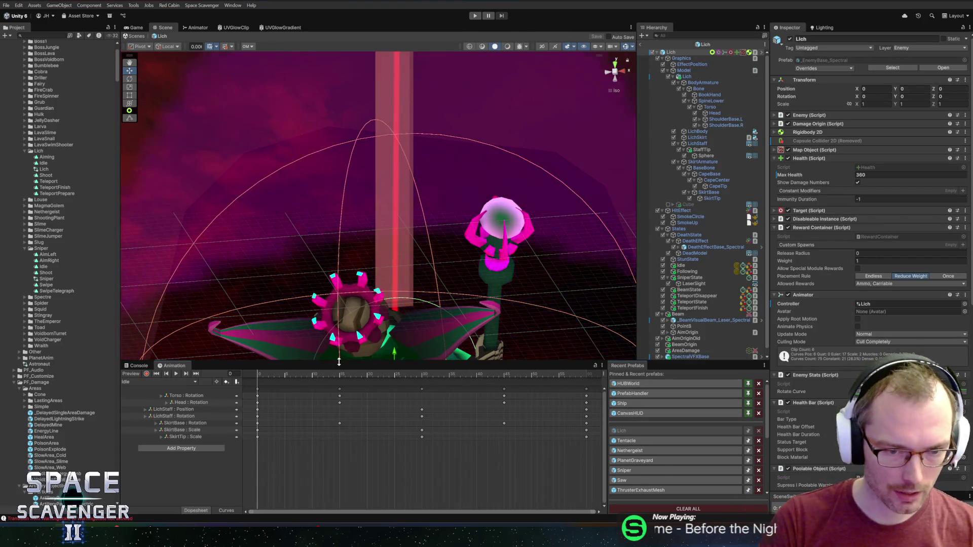
key(f)
drag(397, 162, 432, 251)
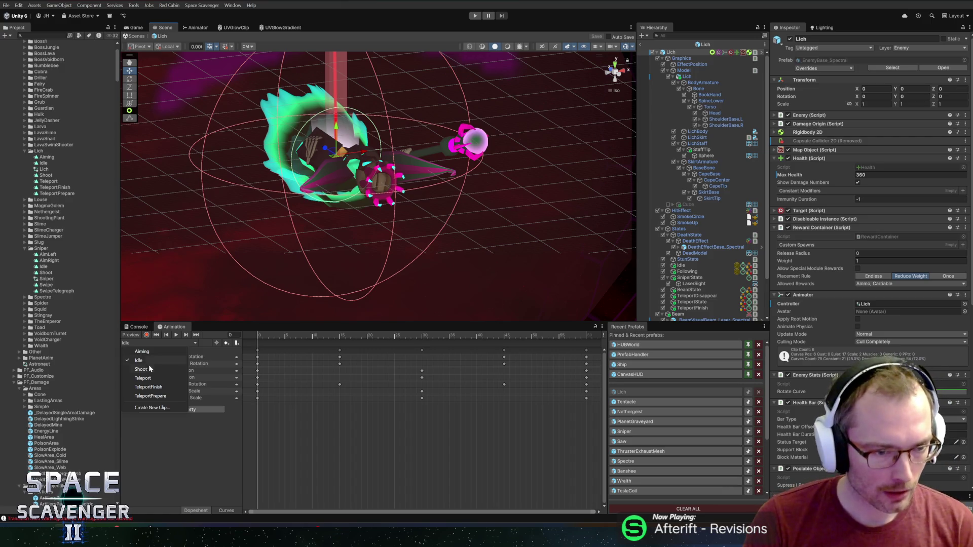
- Compare the Shoot and Aiming clips and delete Shoot's Cube keys at frame 0
click(150, 368)
click(147, 343)
click(141, 354)
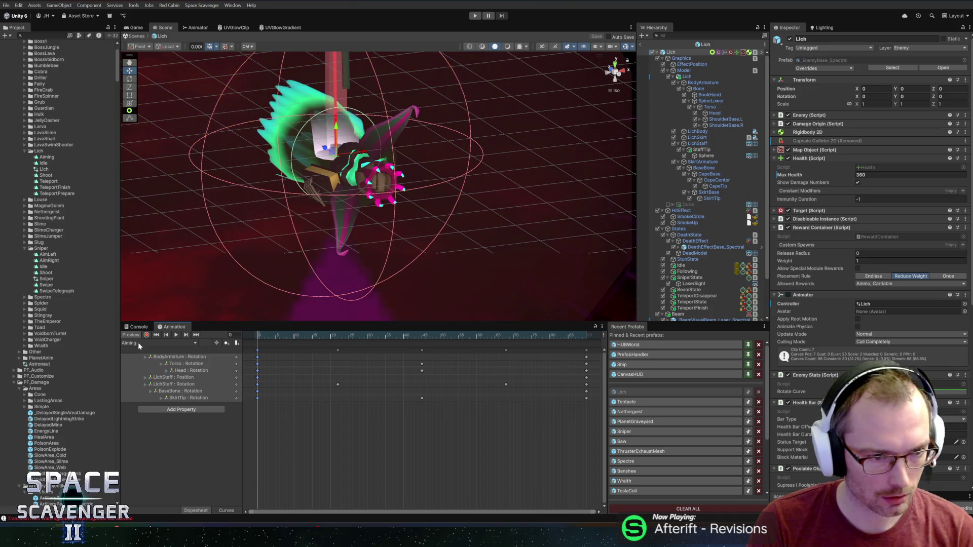
click(140, 370)
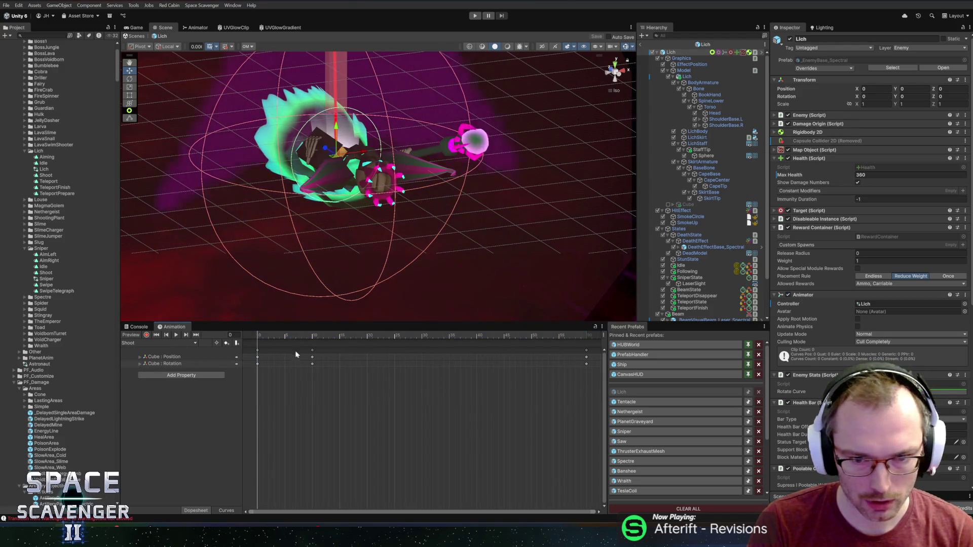
click(260, 335)
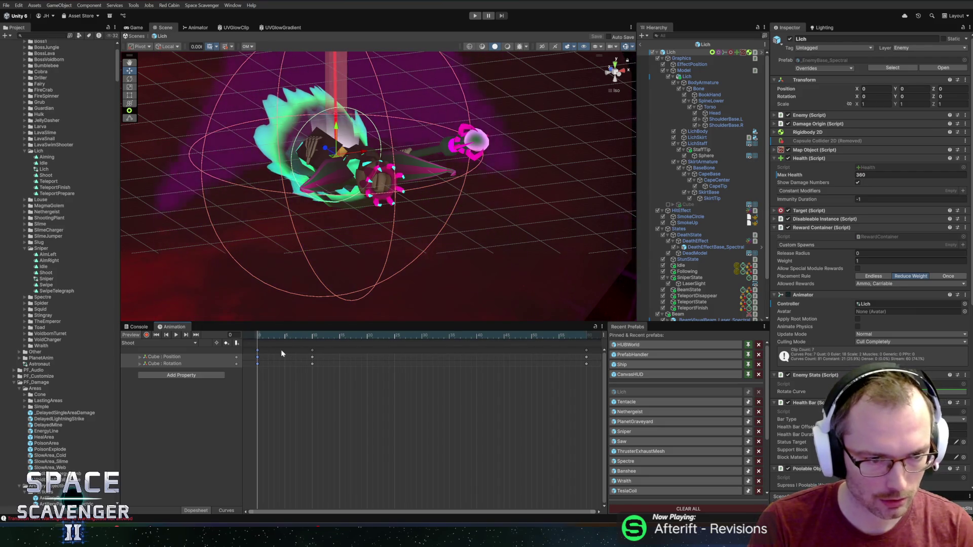
key(Delete)
- Paste the copied Aiming bone pose keys into Shoot at frame 12 and shift them earlier
click(154, 343)
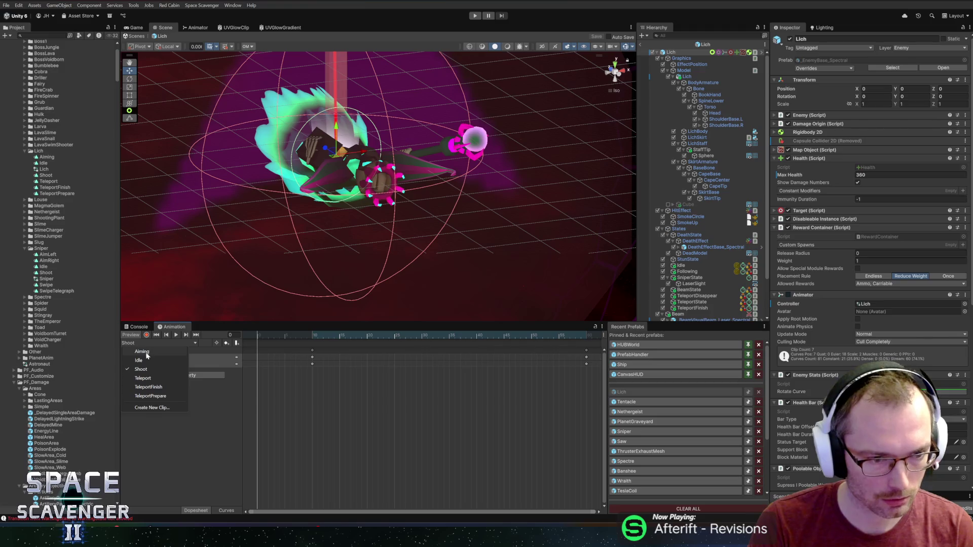
click(147, 350)
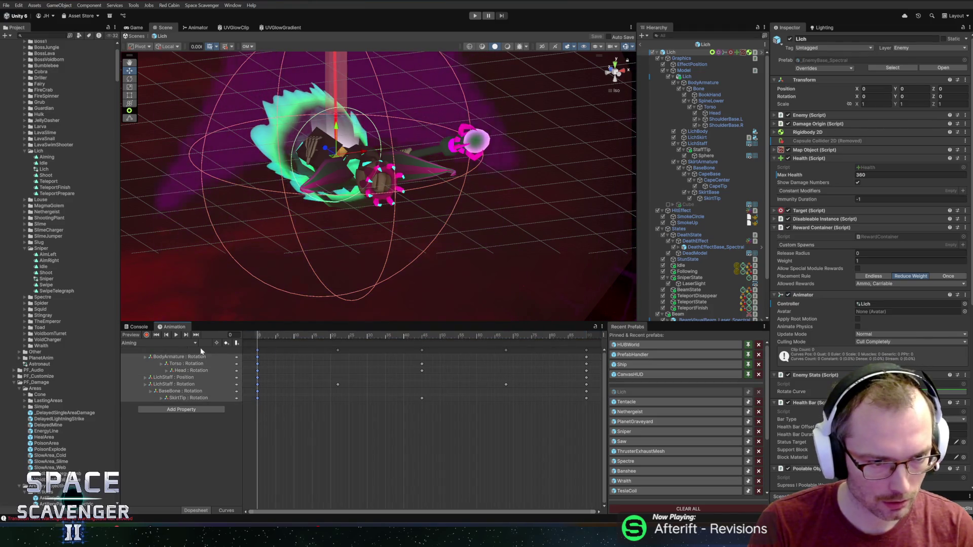
click(169, 343)
click(145, 369)
click(269, 335)
key(ctrl+v)
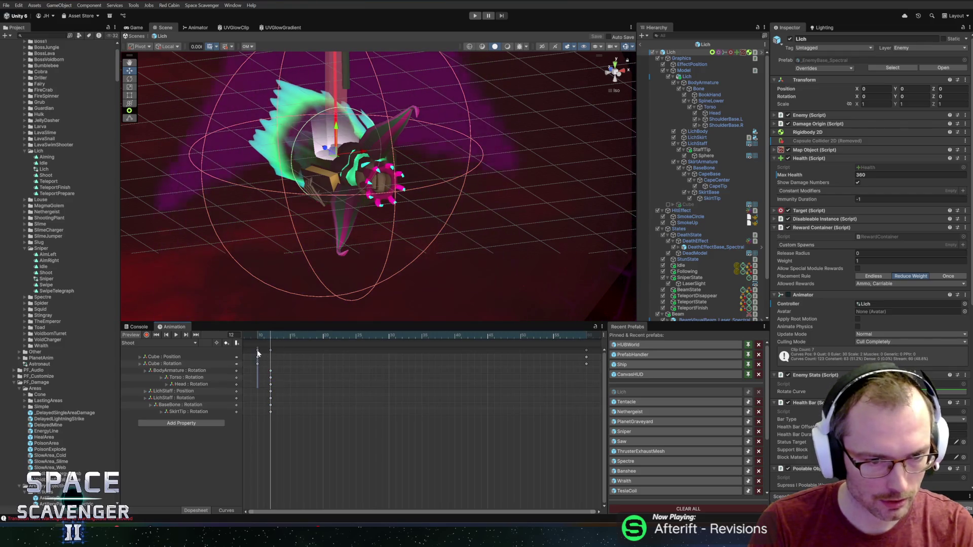
key(Delete)
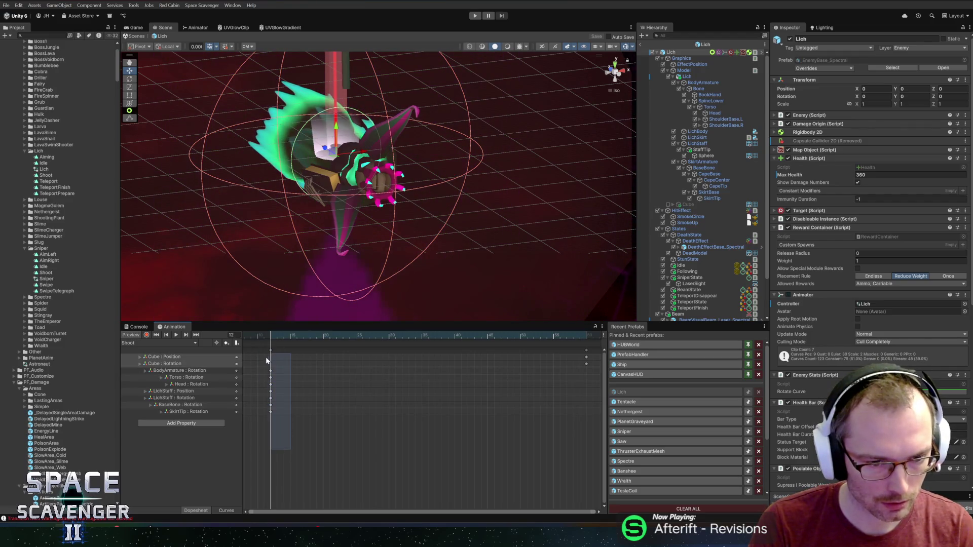
drag(271, 377, 242, 347)
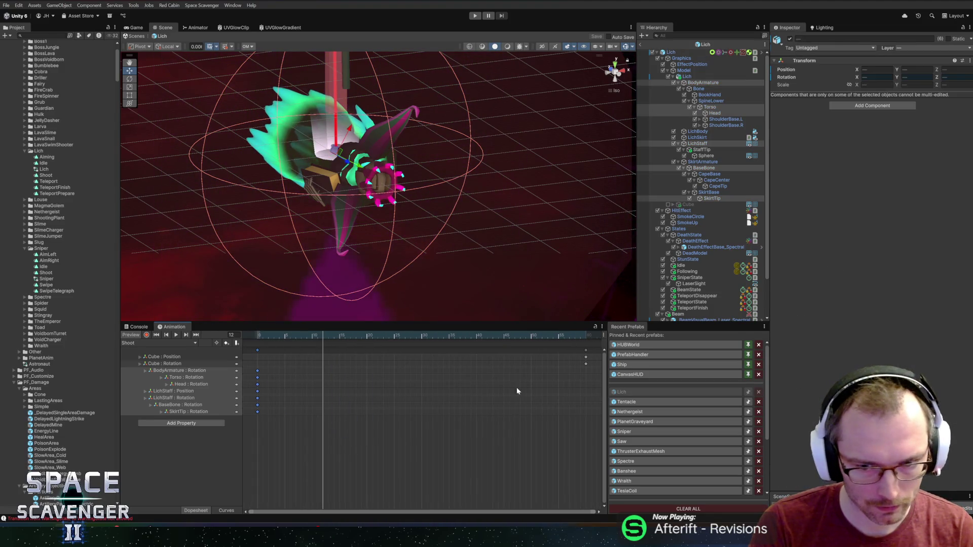
- Remove the remaining Cube position and rotation keys, then preview the pose at frame 41
drag(594, 368, 561, 354)
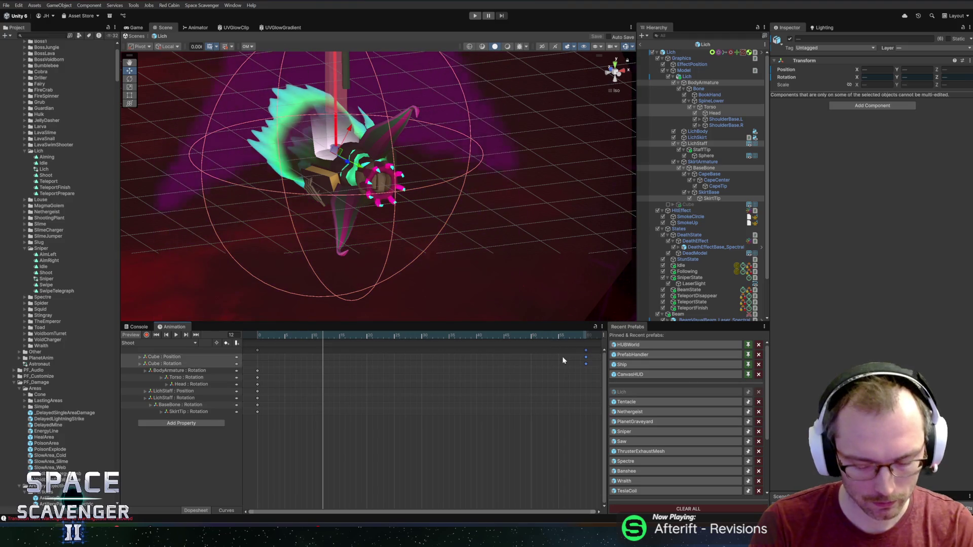
key(Delete)
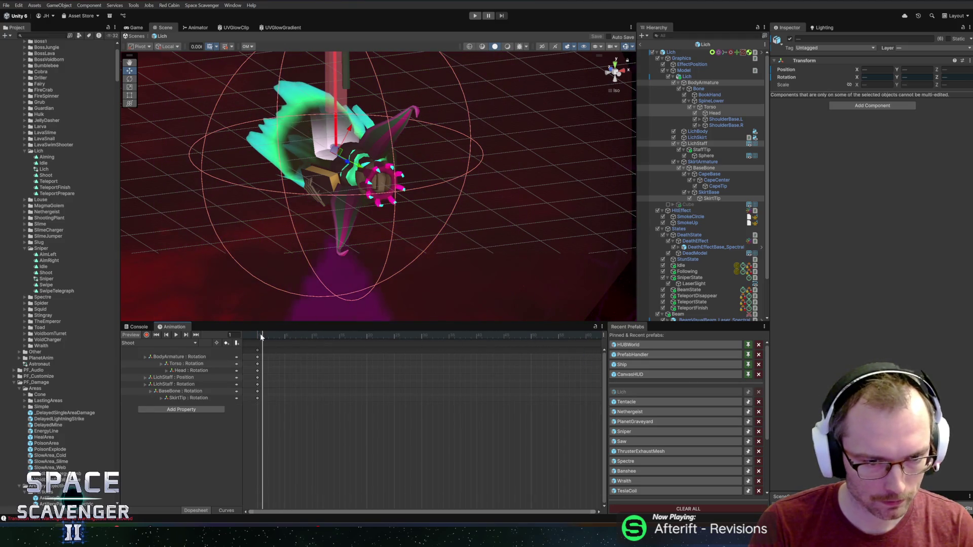
drag(269, 336, 581, 341)
- At frame 60 of Shoot, select LichStaff and tilt it to lean right
drag(375, 238, 363, 90)
click(709, 143)
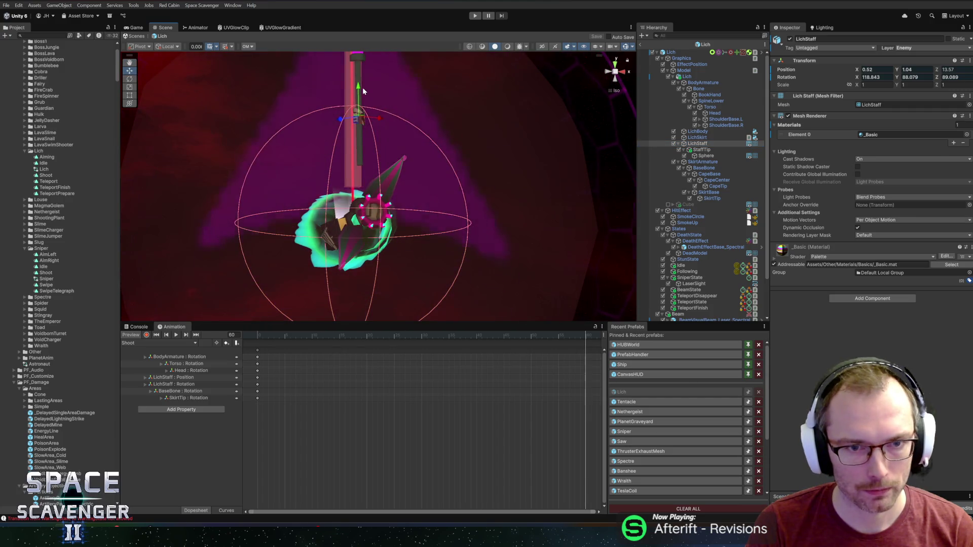
key(e)
drag(366, 168, 447, 58)
key(w)
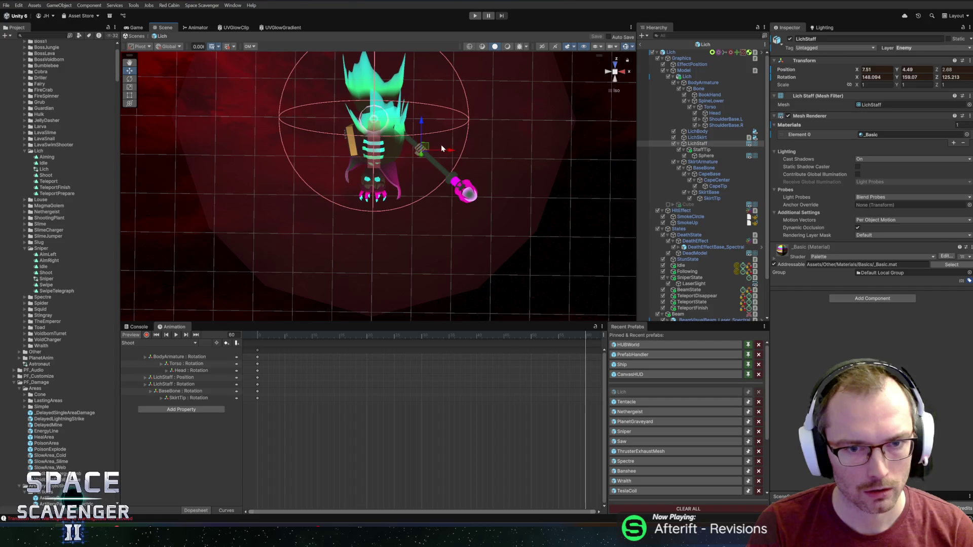
drag(440, 147, 372, 213)
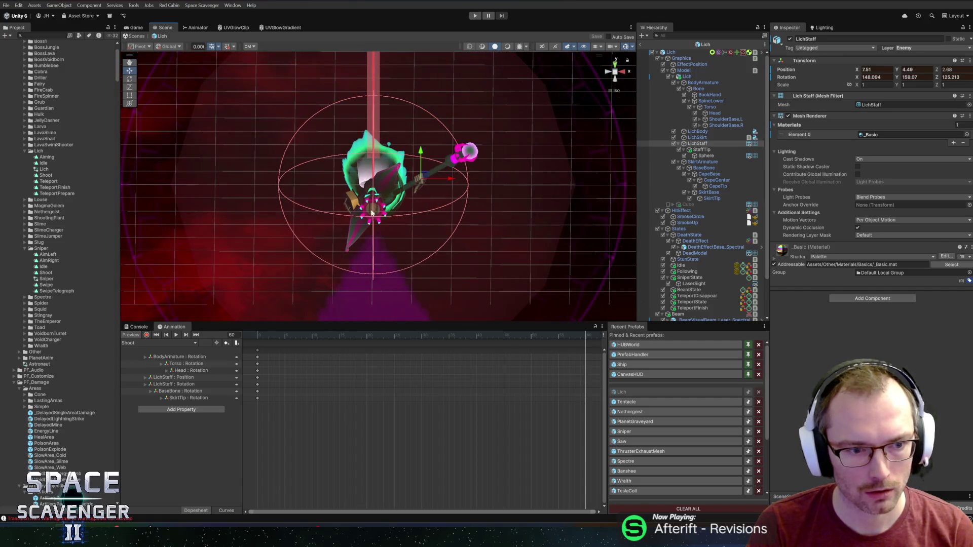
- Return to frame 60 and move the staff down toward the Lich
click(371, 337)
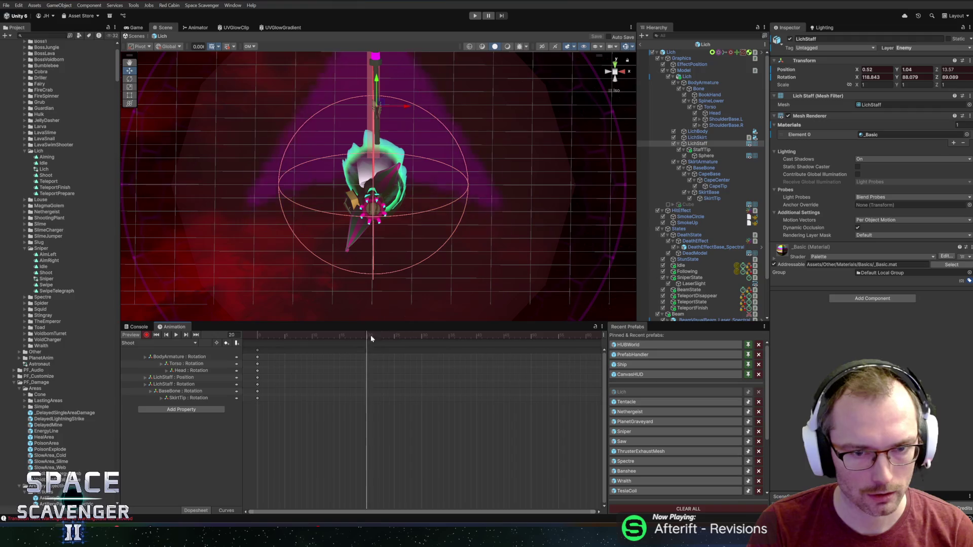
click(585, 335)
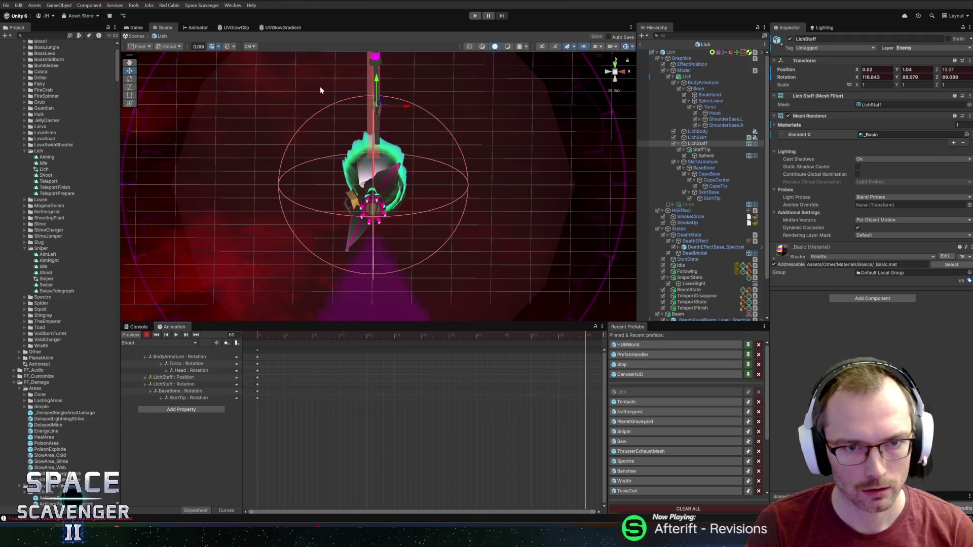
drag(385, 99, 409, 142)
key(e)
key(w)
key(e)
key(w)
- Rotate and slide the staff until it stands upright beside the Lich at Y 2.45
key(e)
drag(435, 190, 437, 102)
key(w)
drag(449, 217, 471, 226)
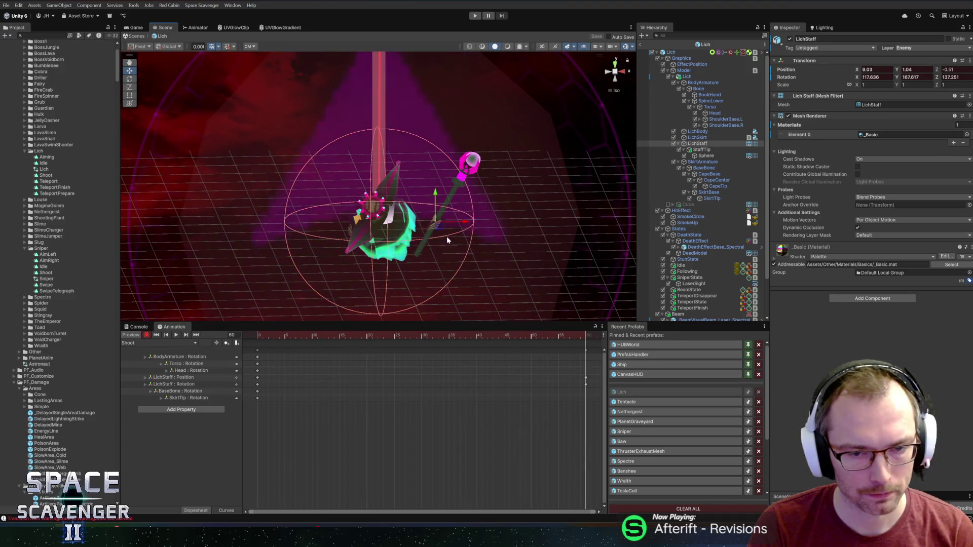
click(615, 78)
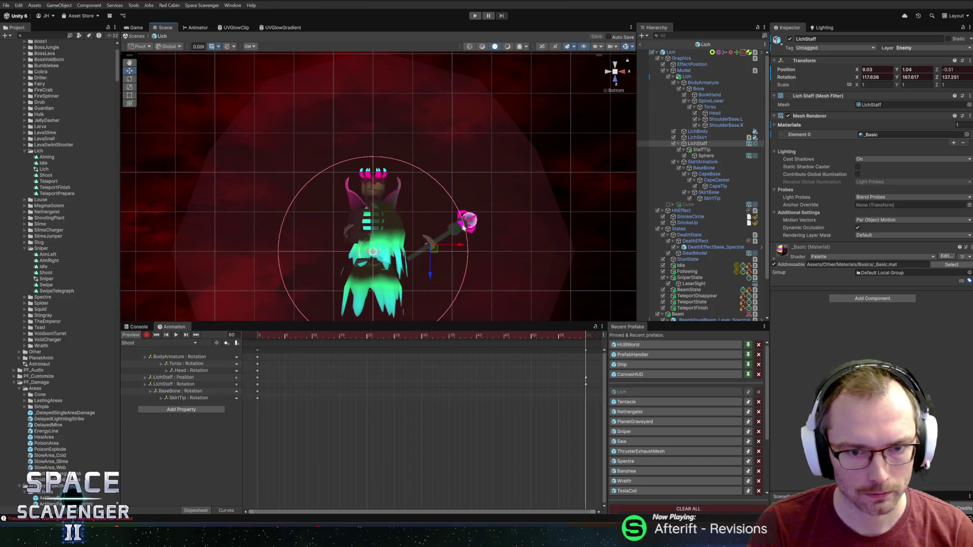
drag(427, 221, 392, 239)
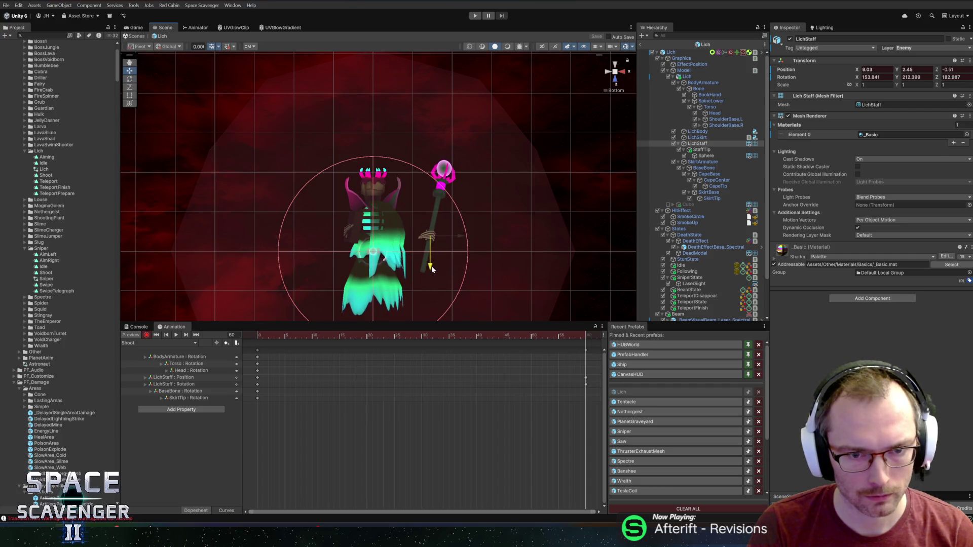
click(168, 358)
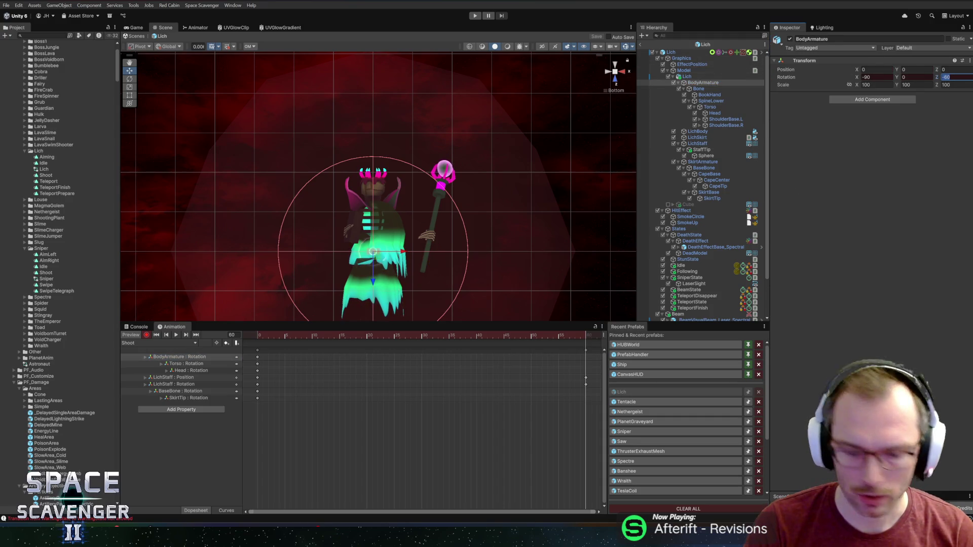
drag(440, 153, 433, 326)
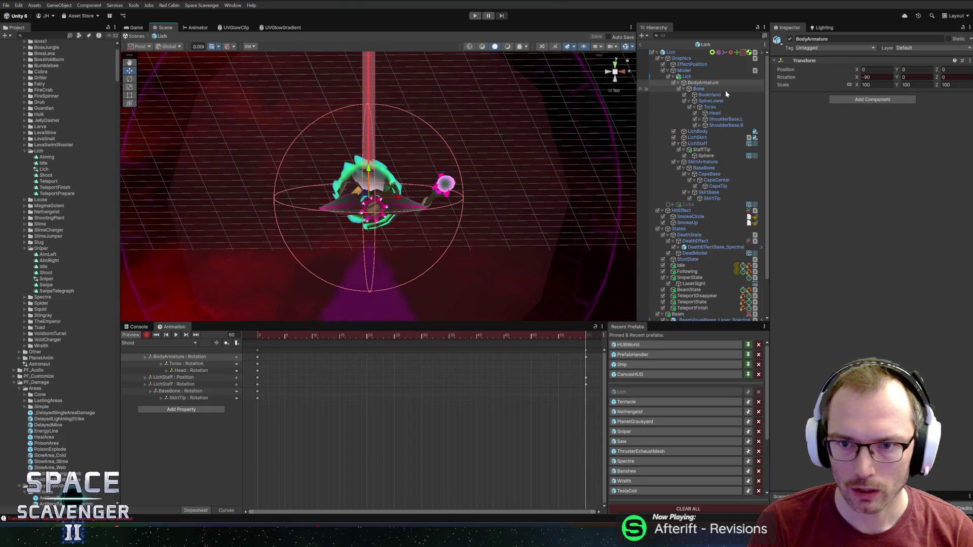
click(182, 364)
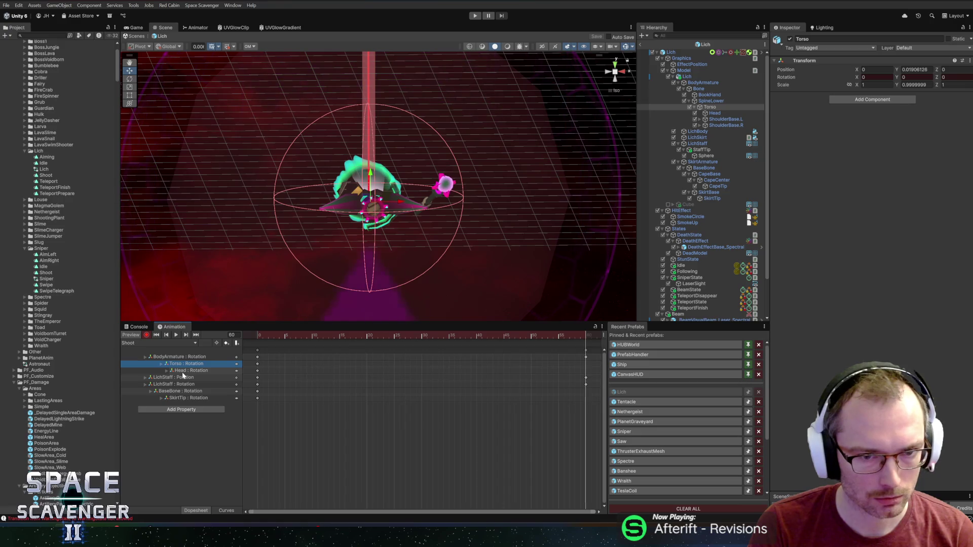
drag(311, 147, 318, 288)
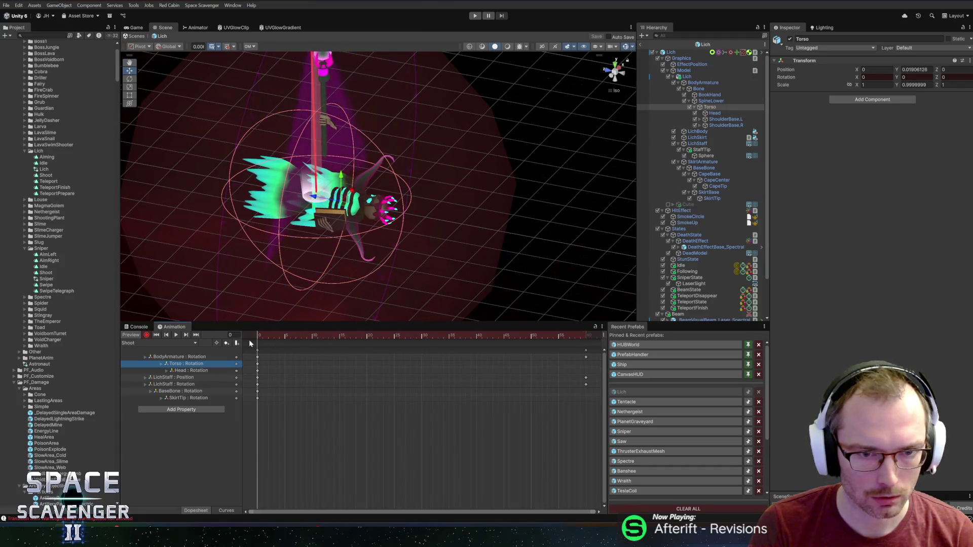
click(508, 334)
drag(508, 331, 581, 332)
click(179, 371)
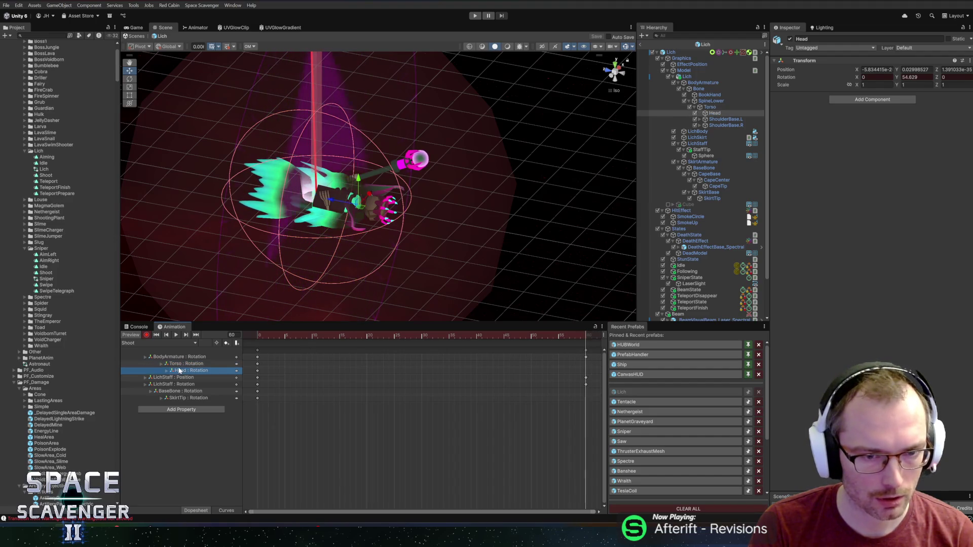
drag(586, 236, 527, 233)
click(910, 77)
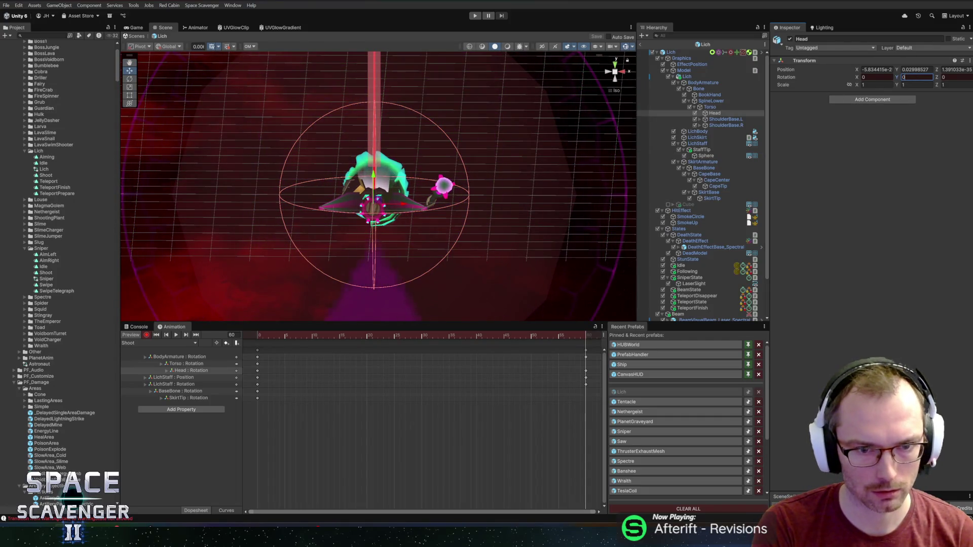
click(294, 335)
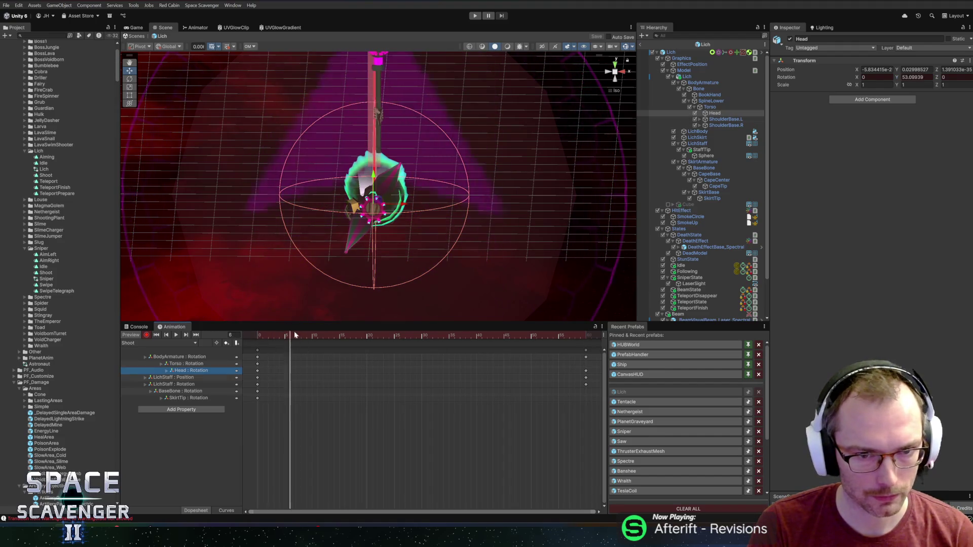
drag(468, 335, 568, 335)
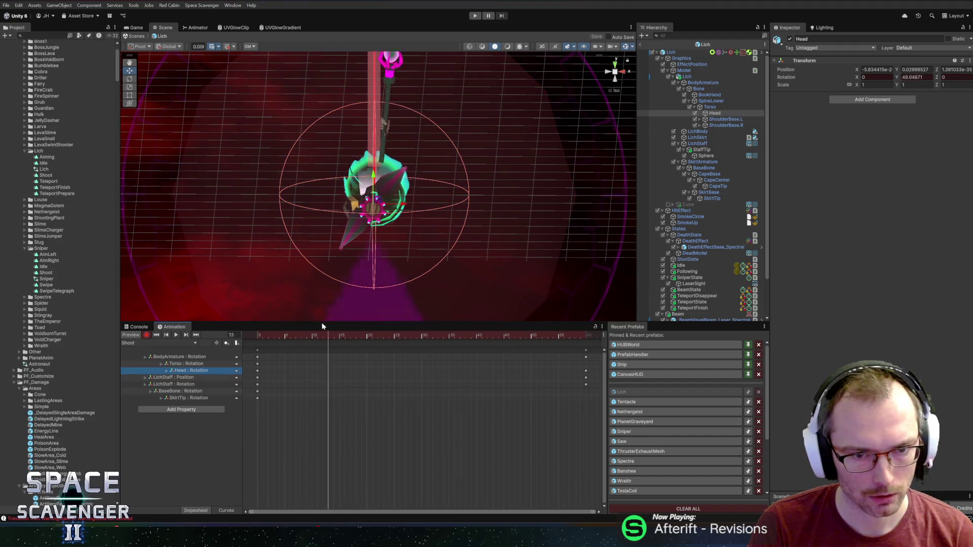
drag(322, 326, 277, 325)
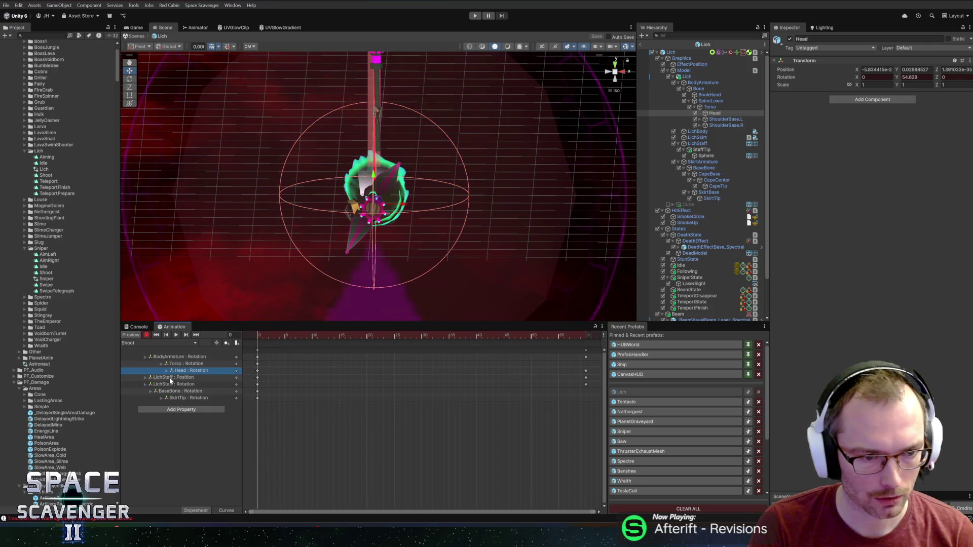
click(170, 378)
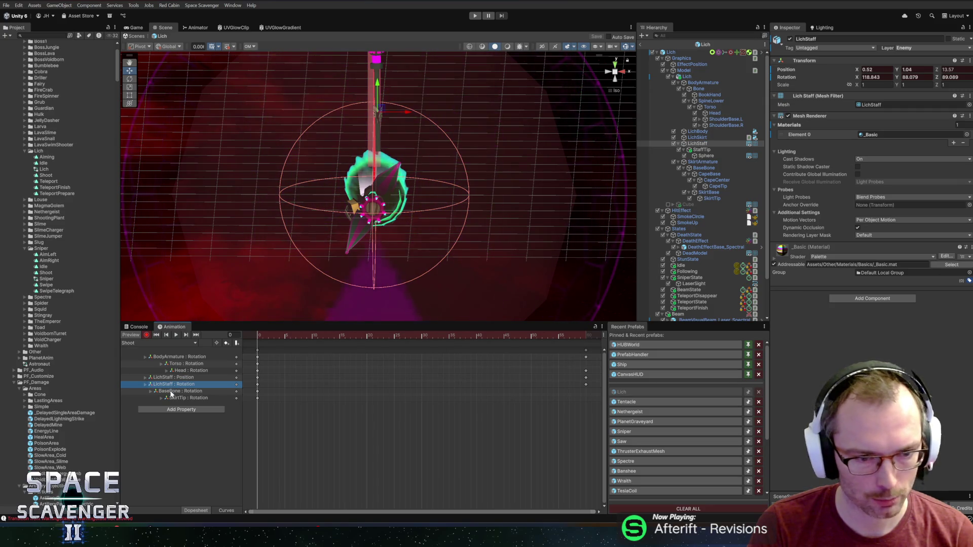
- Tilt the BaseBone to -60 on its X axis at the start of the Shoot clip
click(171, 392)
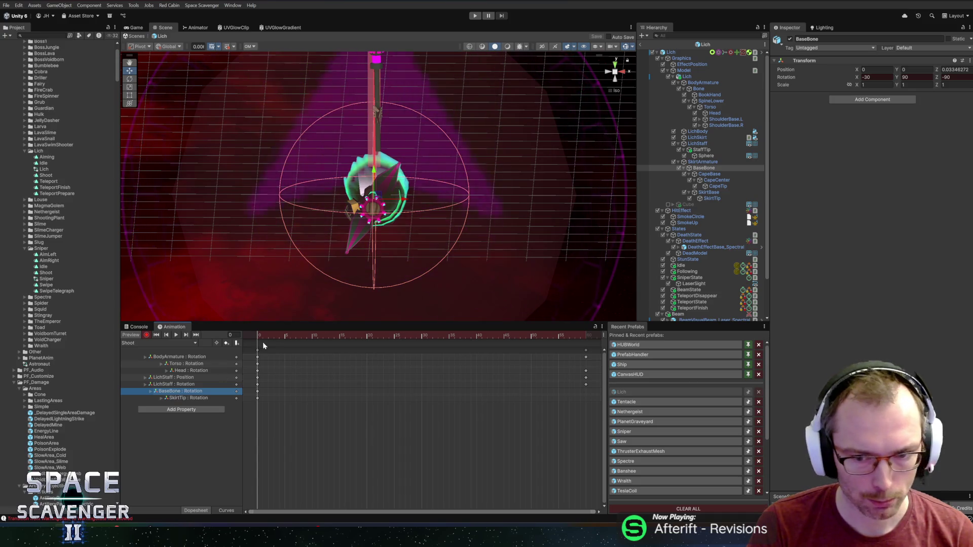
drag(369, 172, 397, 173)
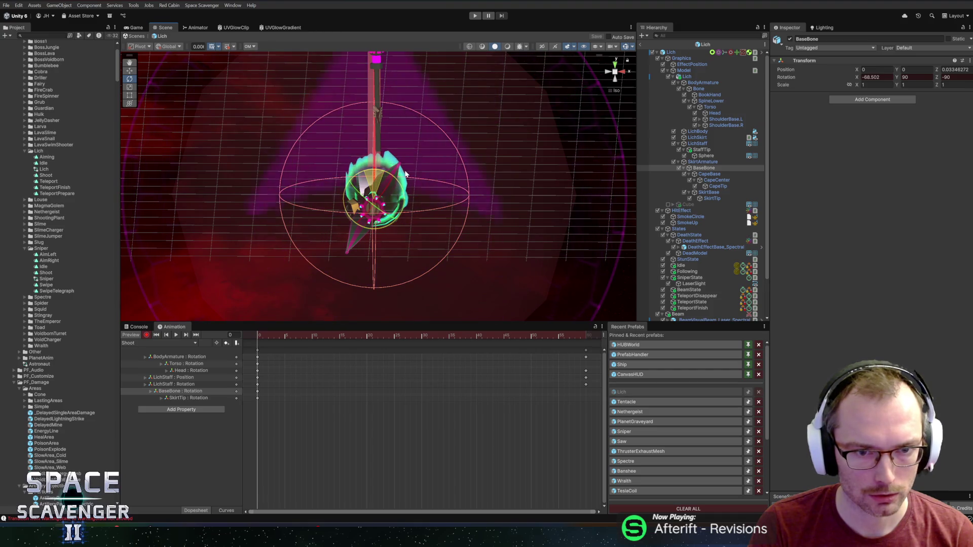
key(ctrl+z)
drag(363, 176, 433, 180)
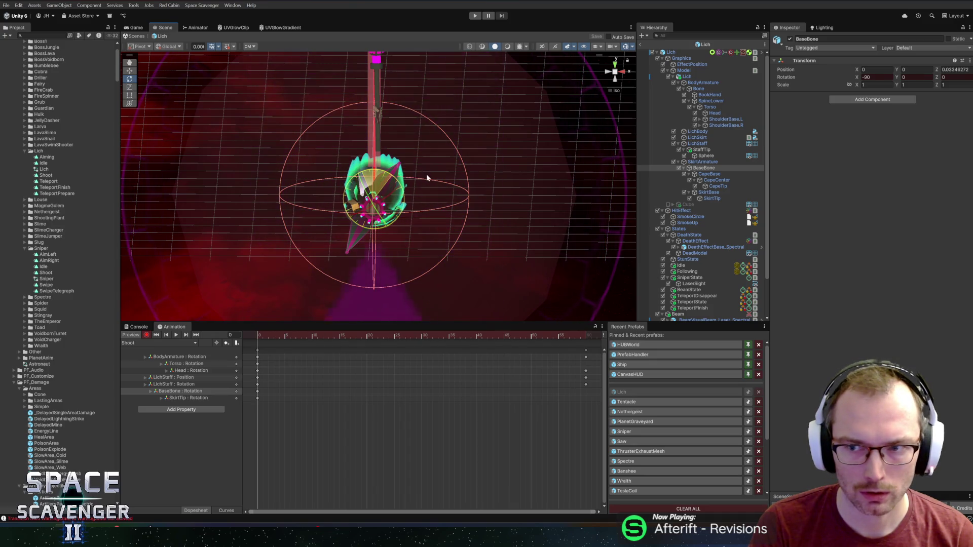
- Preview the pose by scrubbing the clip from frame 0 to its end
click(183, 399)
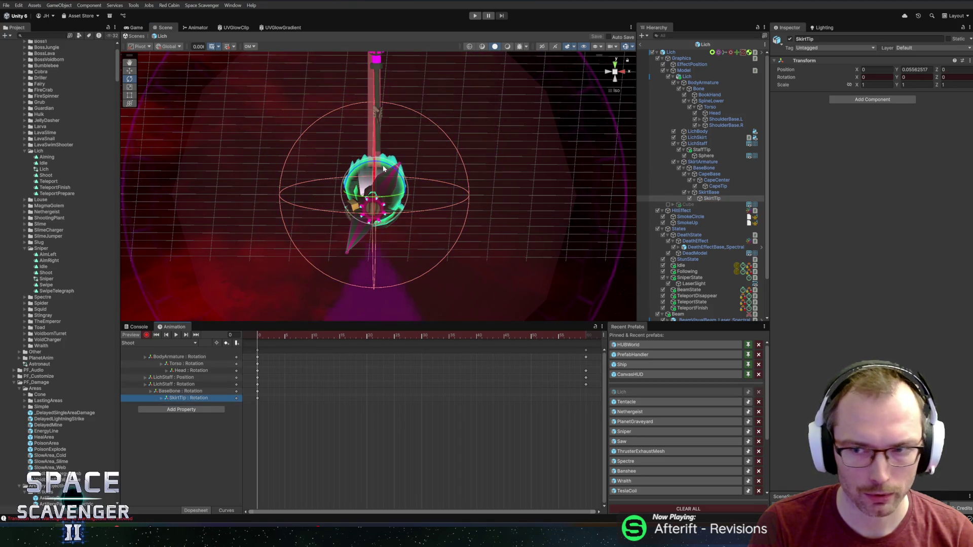
drag(267, 338, 262, 336)
drag(464, 328, 230, 328)
drag(516, 325, 306, 331)
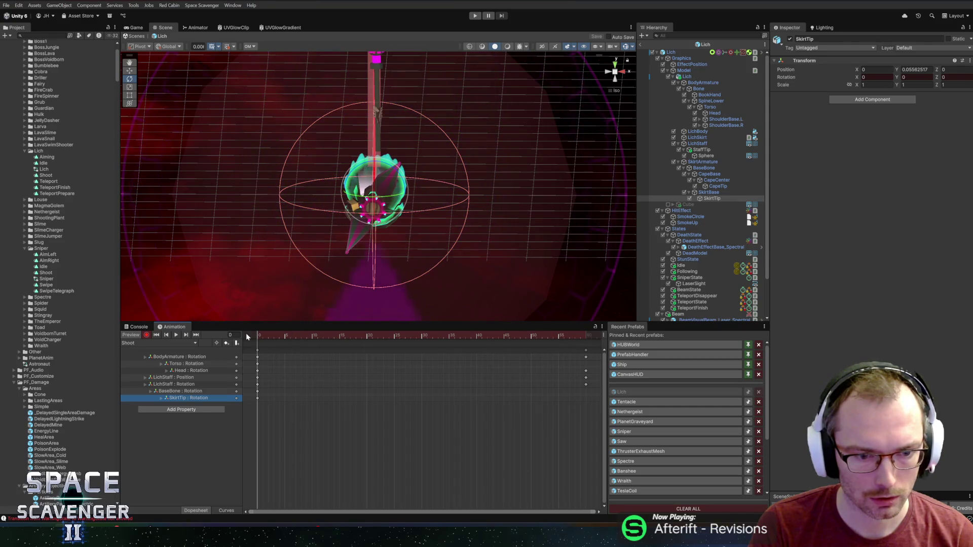
- Tilt the BaseBone further on the clip's last frame and play the preview
click(223, 391)
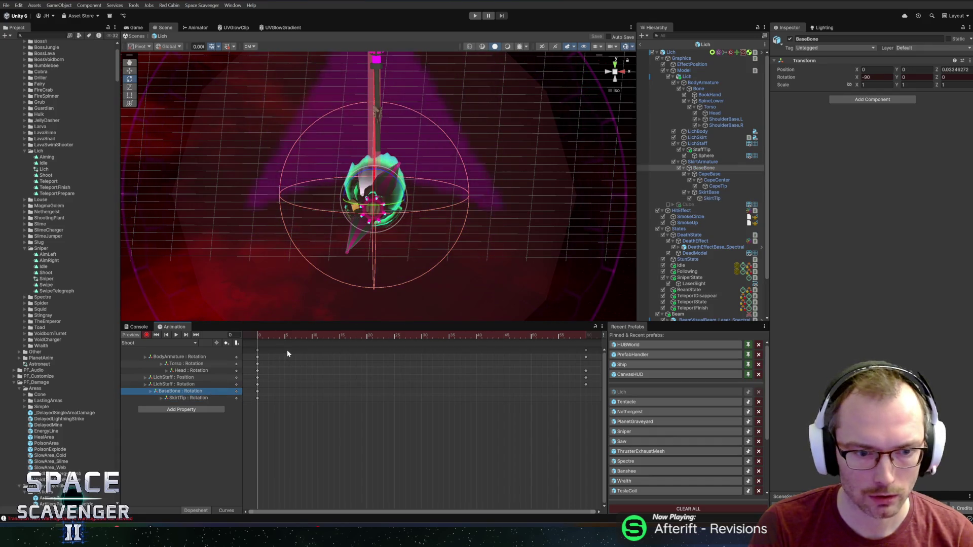
drag(267, 335, 587, 335)
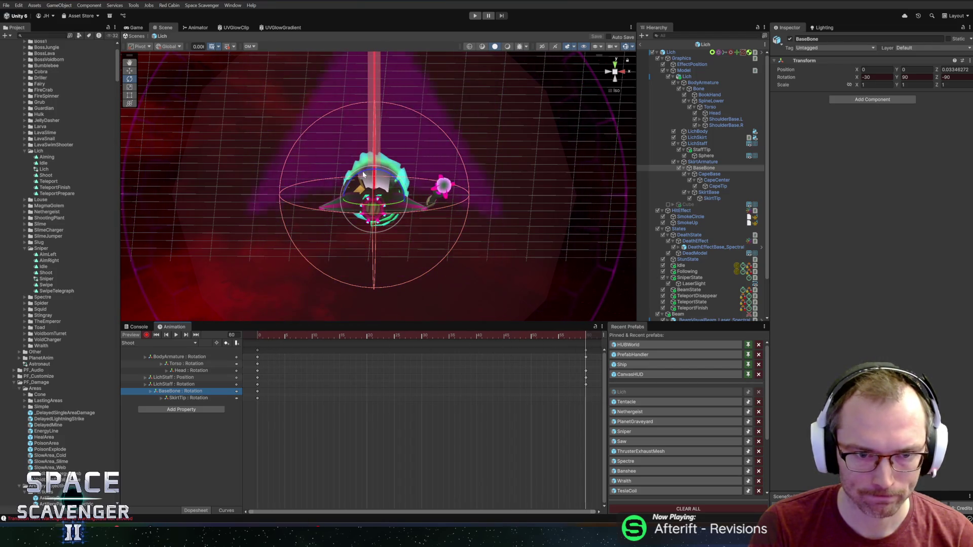
drag(403, 189, 424, 172)
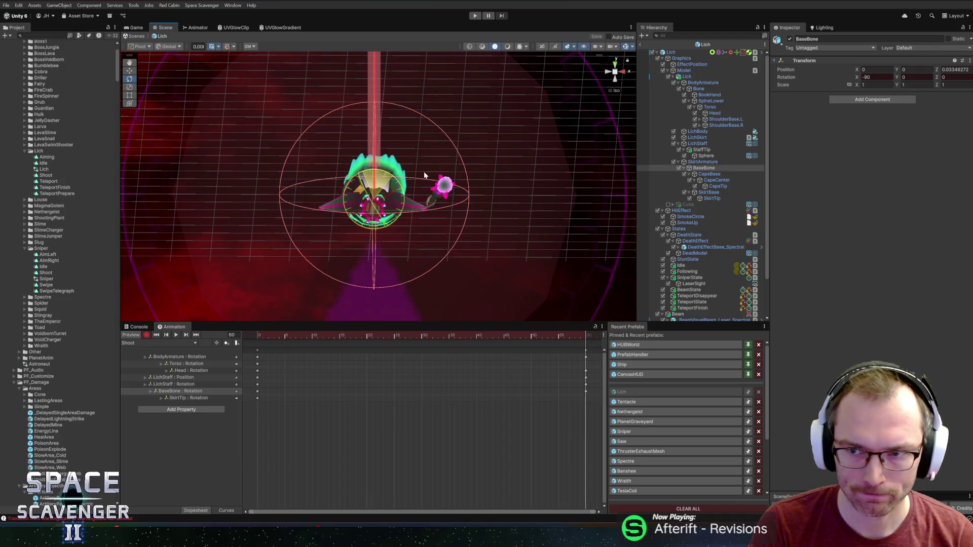
drag(375, 336, 184, 330)
click(176, 334)
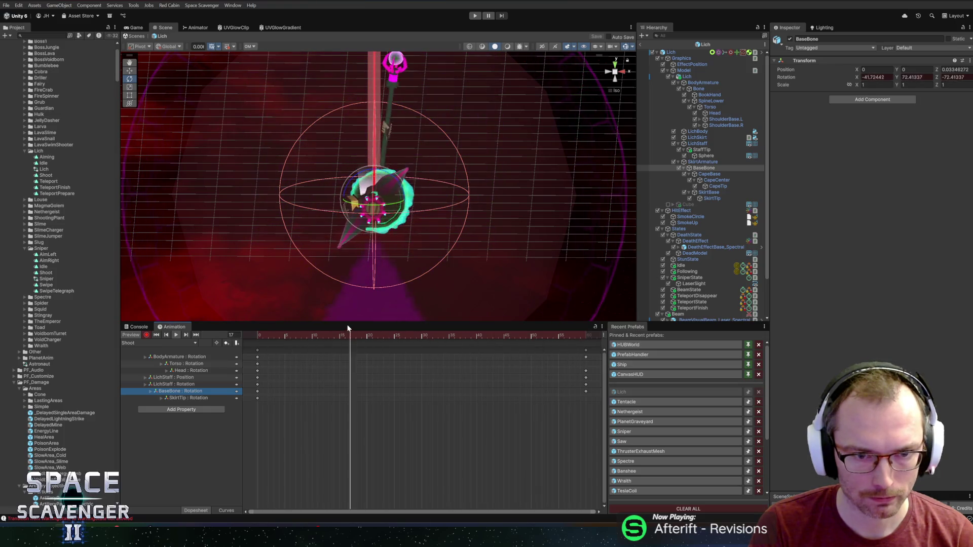
drag(269, 339, 314, 336)
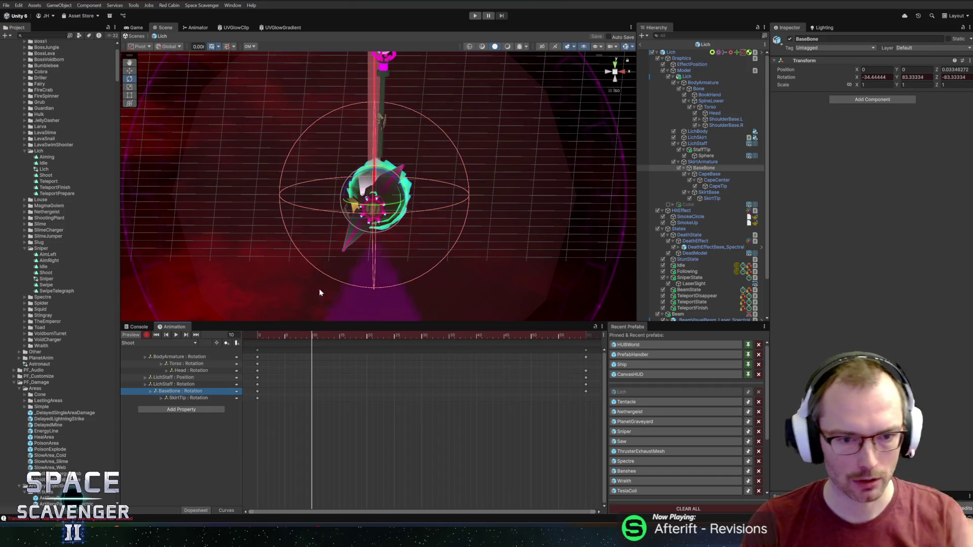
- Copy all frame-0 keys, paste them at frame 10, and move them to frame 5
click(258, 350)
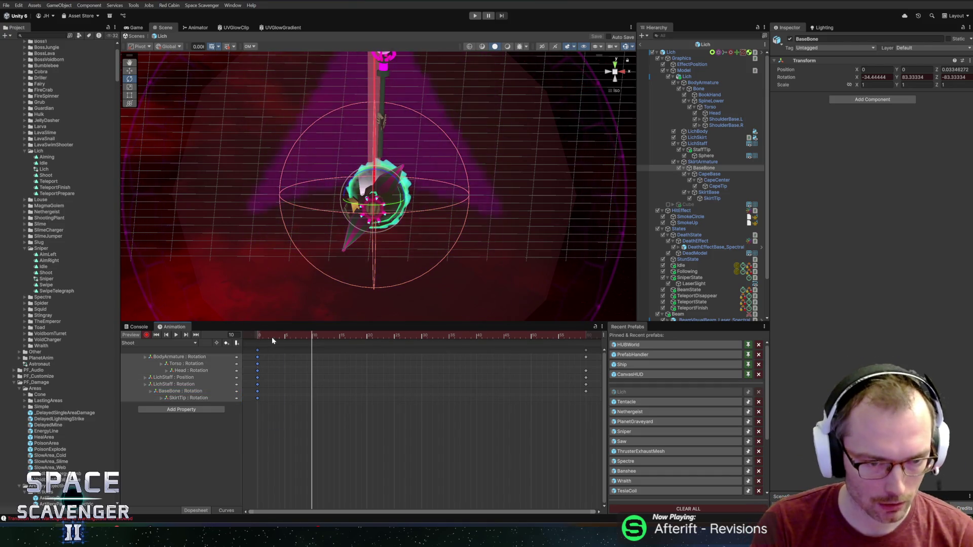
key(ctrl+c)
key(ctrl+v)
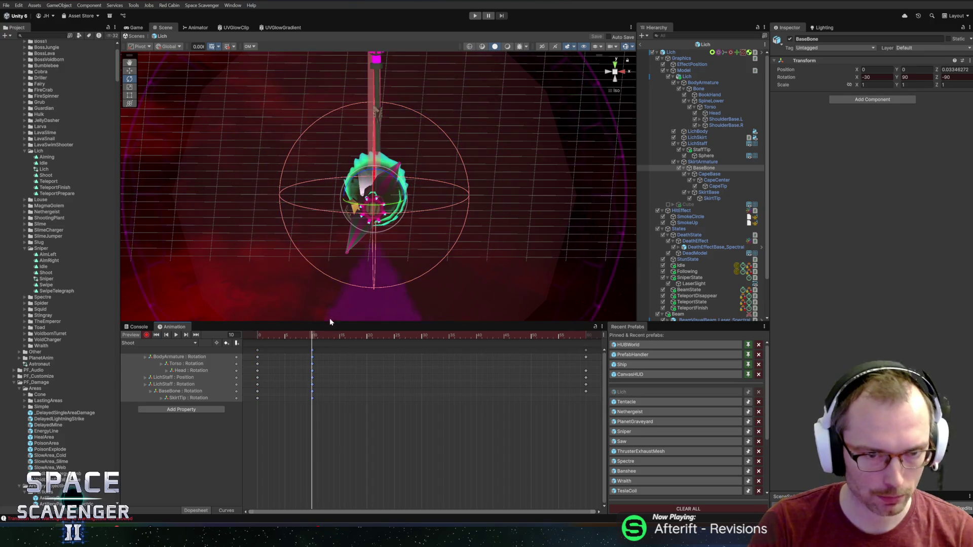
drag(313, 353, 303, 338)
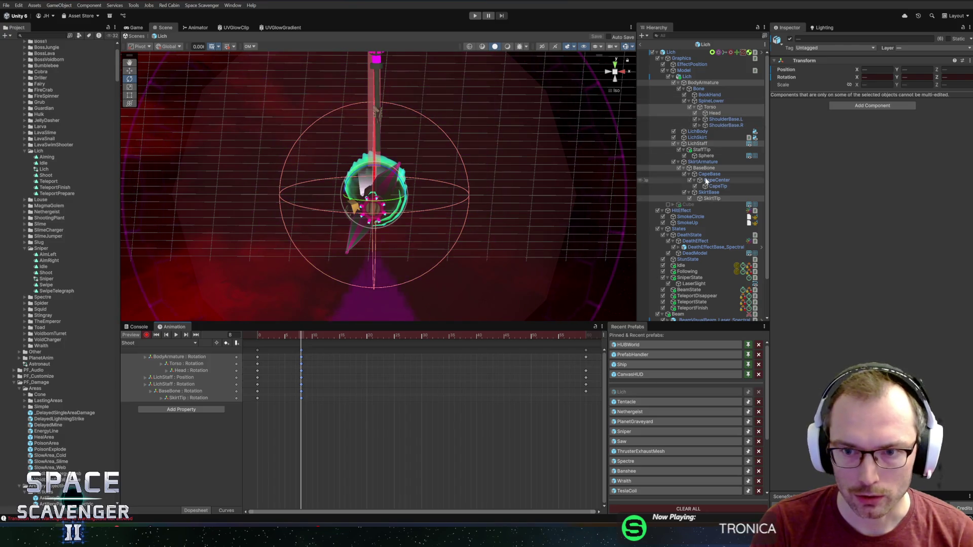
- Lower the LichStaff along its Y axis with the Move tool
click(698, 144)
key(w)
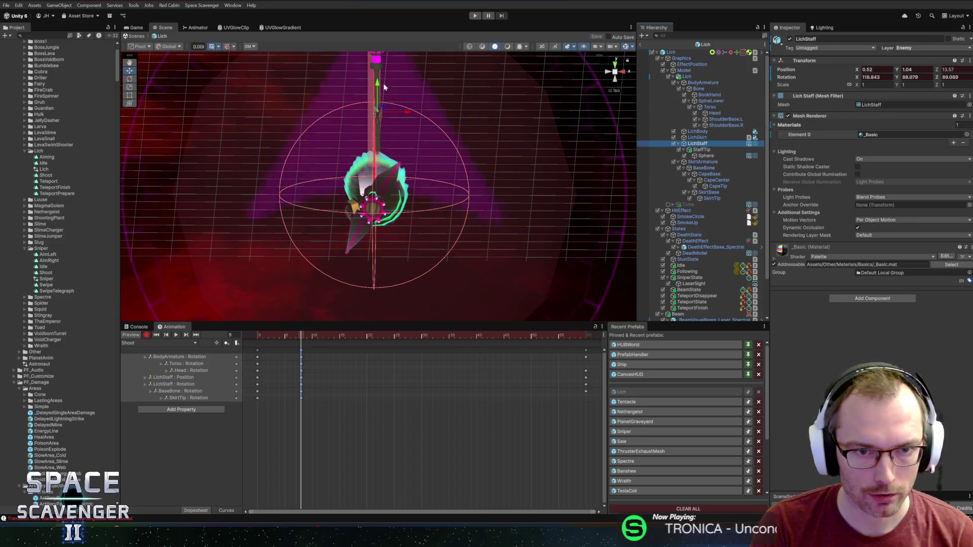
drag(379, 90, 382, 125)
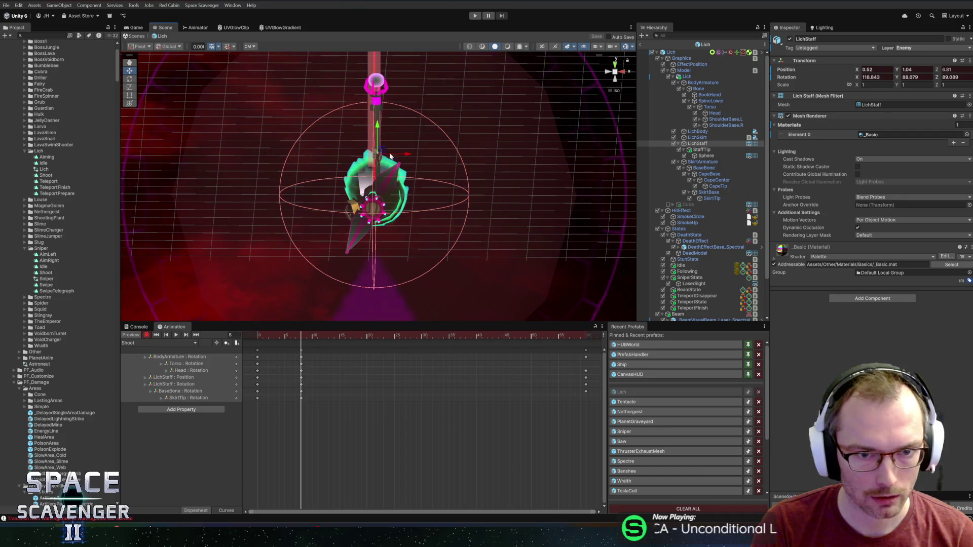
- Shift the Torso at frame 8 to add a position track, then preview playback
click(337, 335)
drag(269, 333, 303, 340)
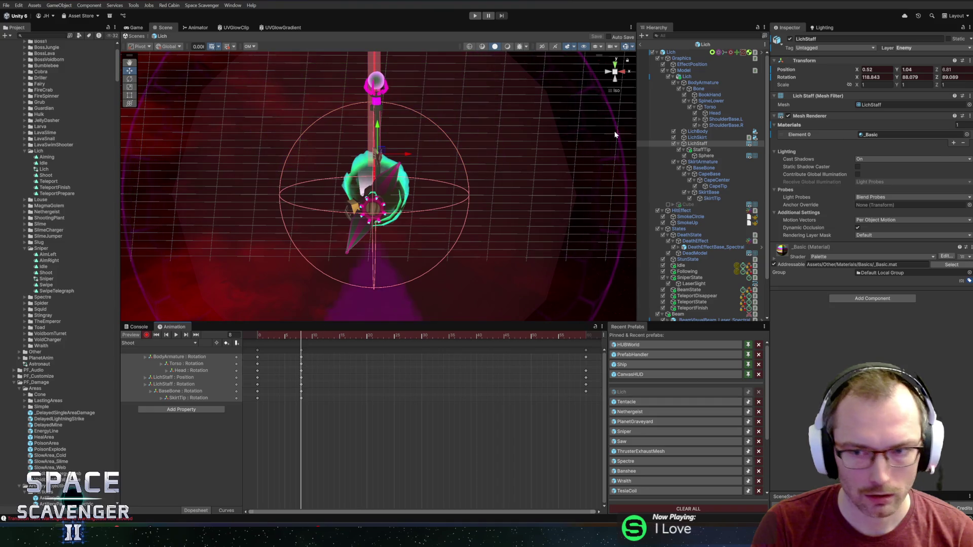
click(722, 108)
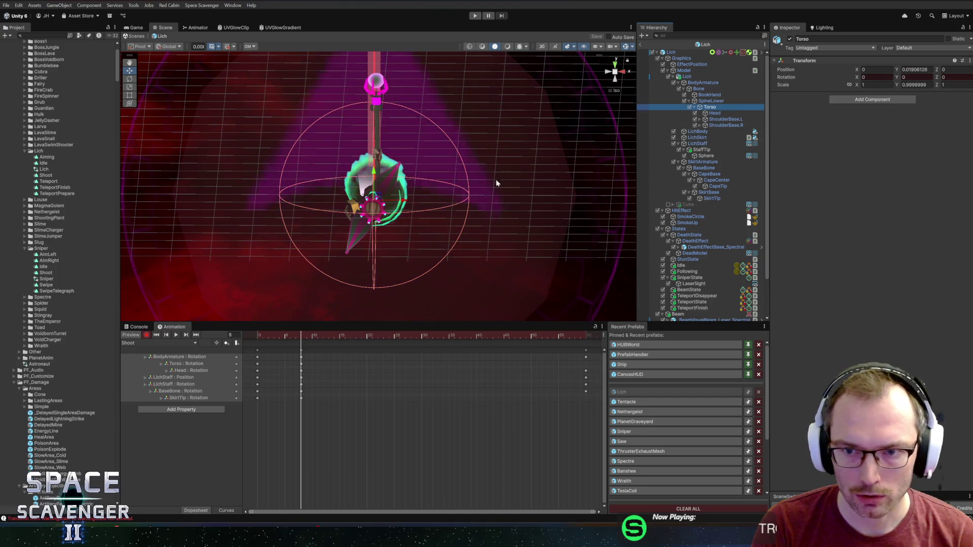
drag(373, 200, 405, 217)
click(176, 335)
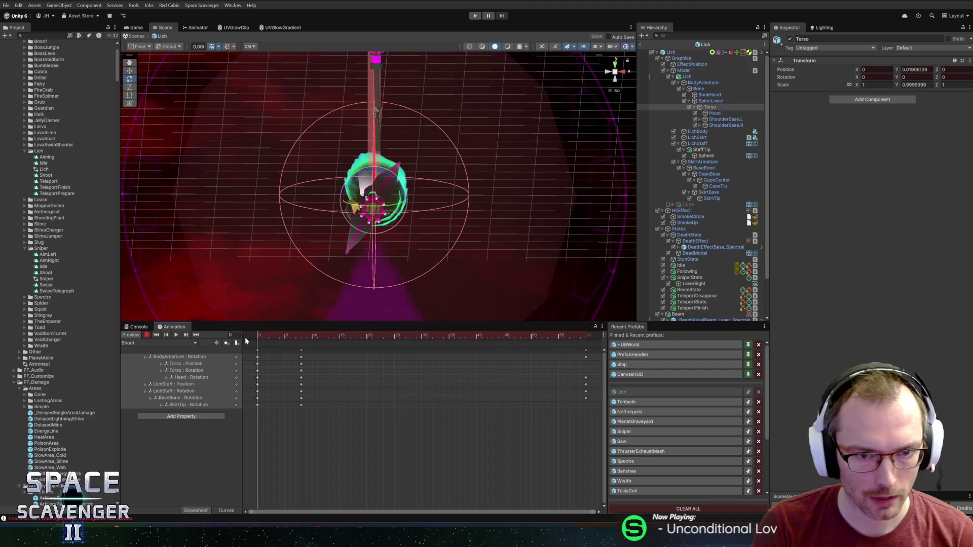
click(301, 336)
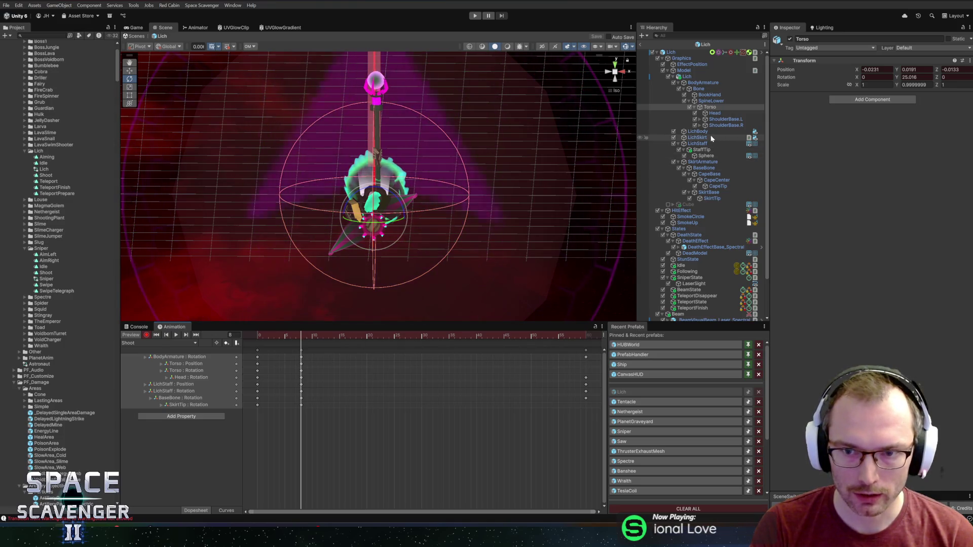
- Add a starting position key to the BookHand bone at frame 0
click(703, 96)
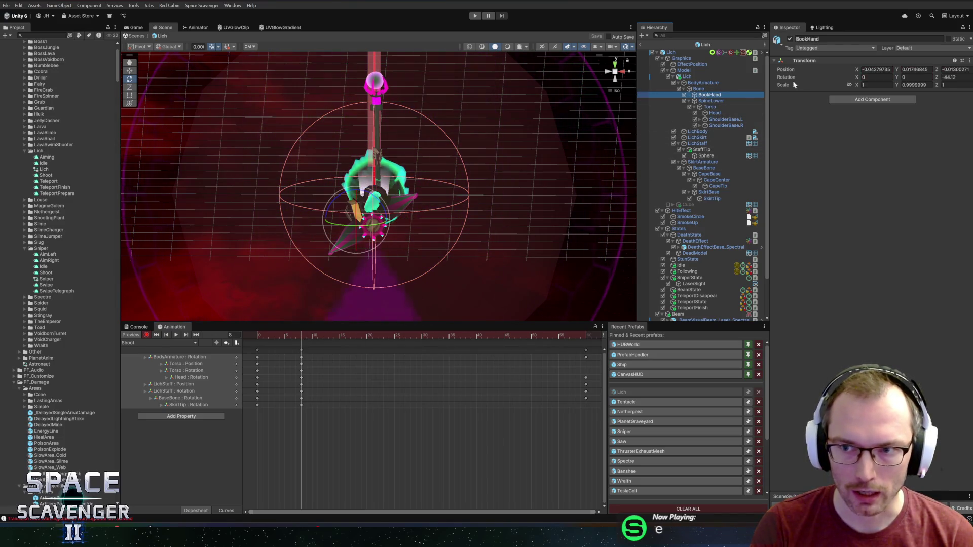
drag(279, 337, 256, 336)
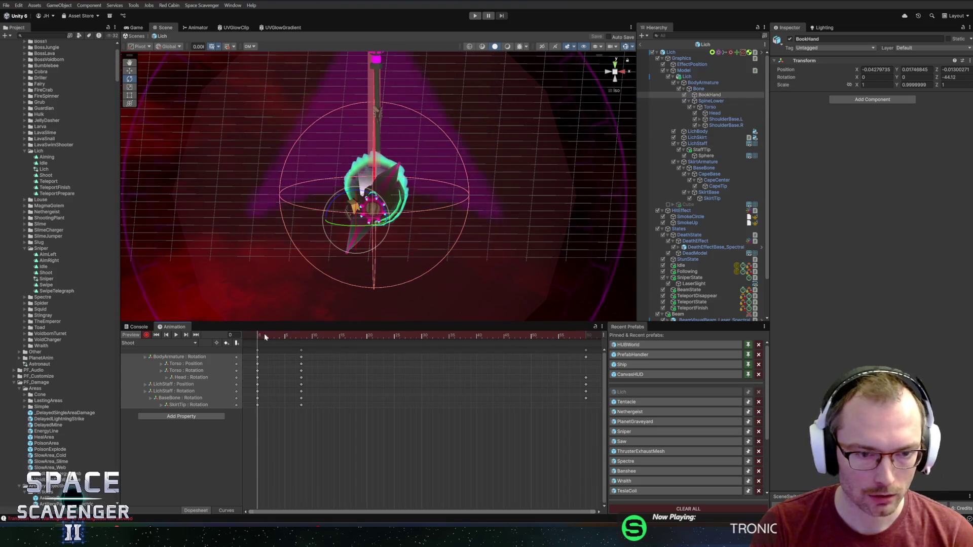
right_click(793, 69)
click(812, 116)
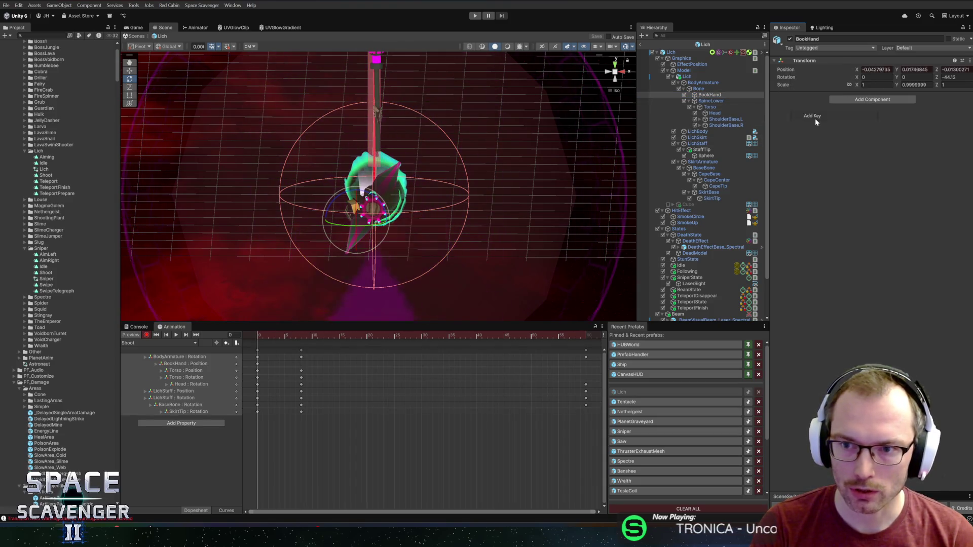
- Raise the BookHand at frame 8 and check the pose at frame 19
click(302, 335)
key(w)
drag(368, 200, 355, 189)
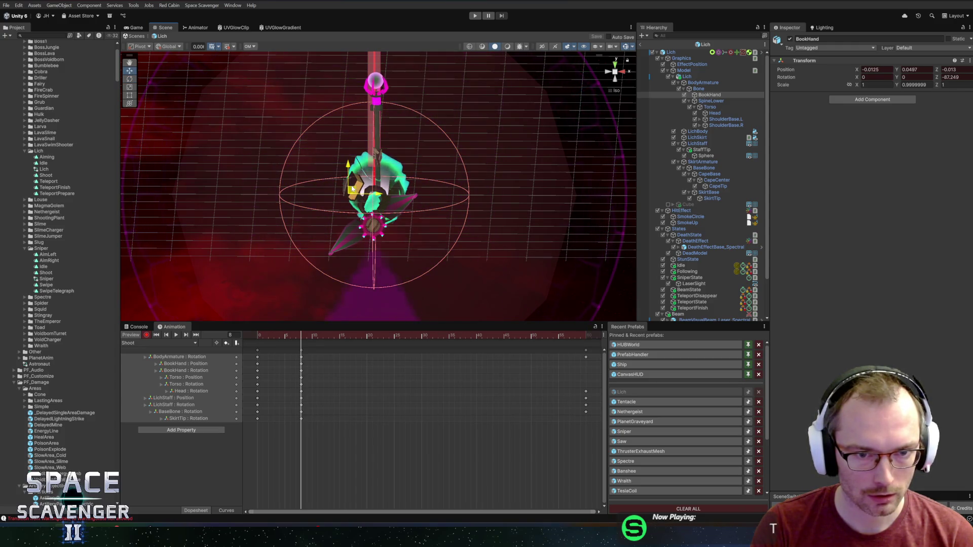
click(362, 334)
drag(266, 334, 258, 367)
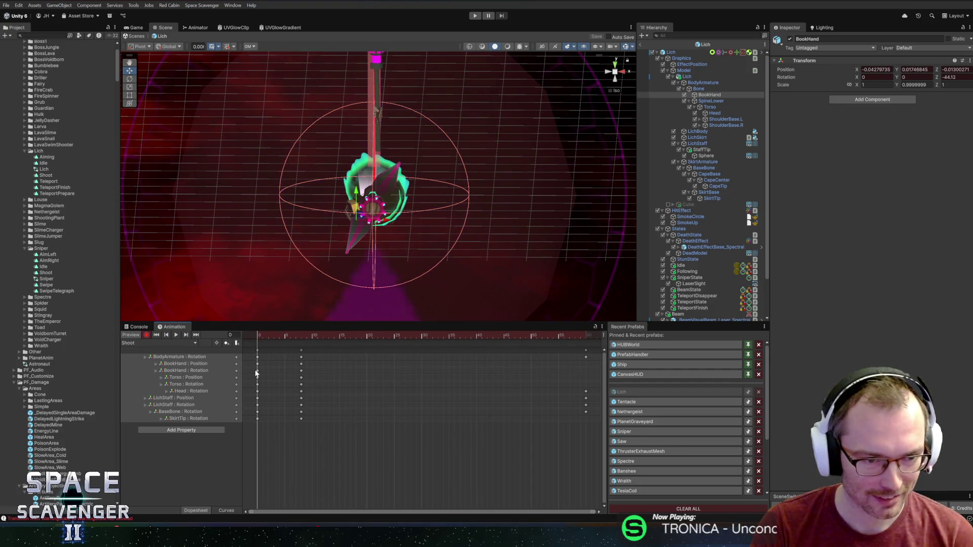
- Review BookHand's frame-0 and frame-60 keys, scrub the pose, and switch to Curves view
click(257, 364)
click(585, 364)
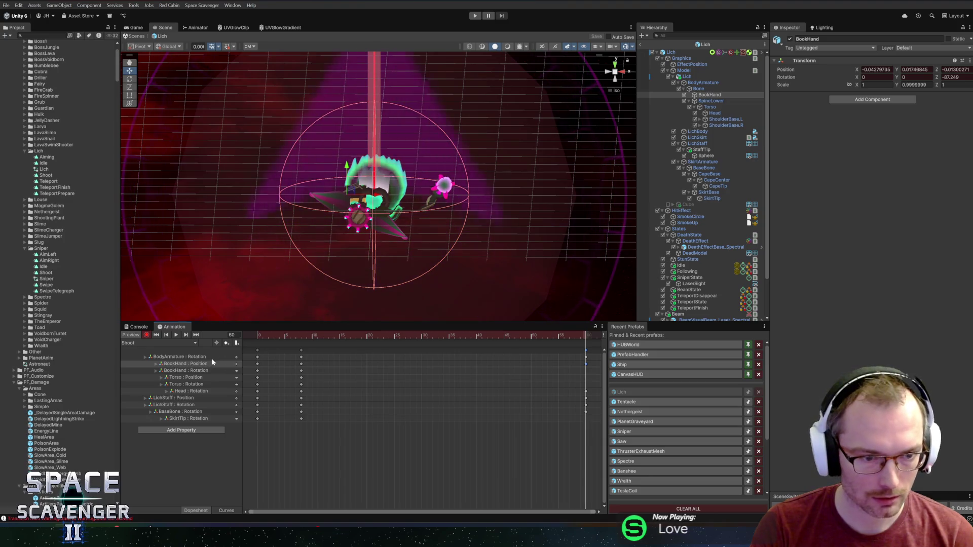
click(257, 370)
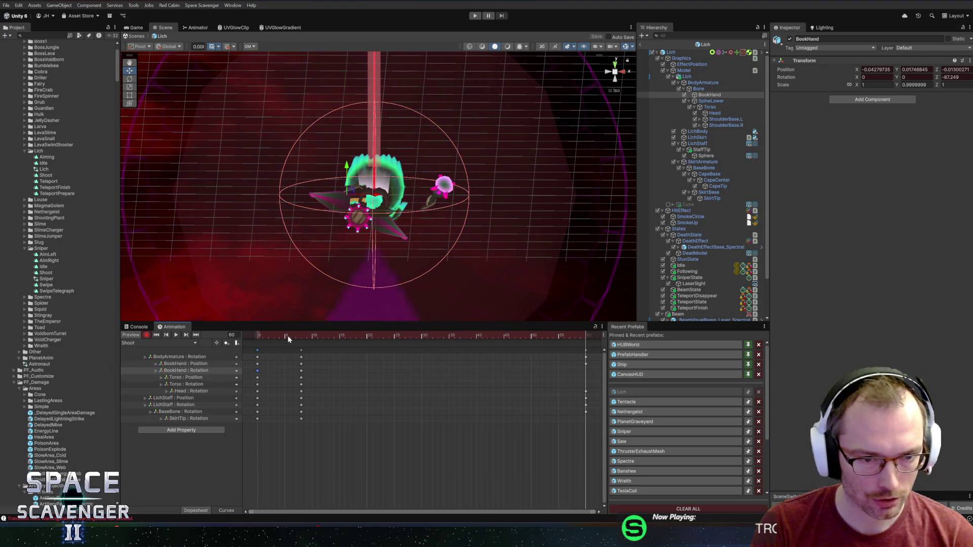
click(582, 334)
drag(584, 332, 382, 334)
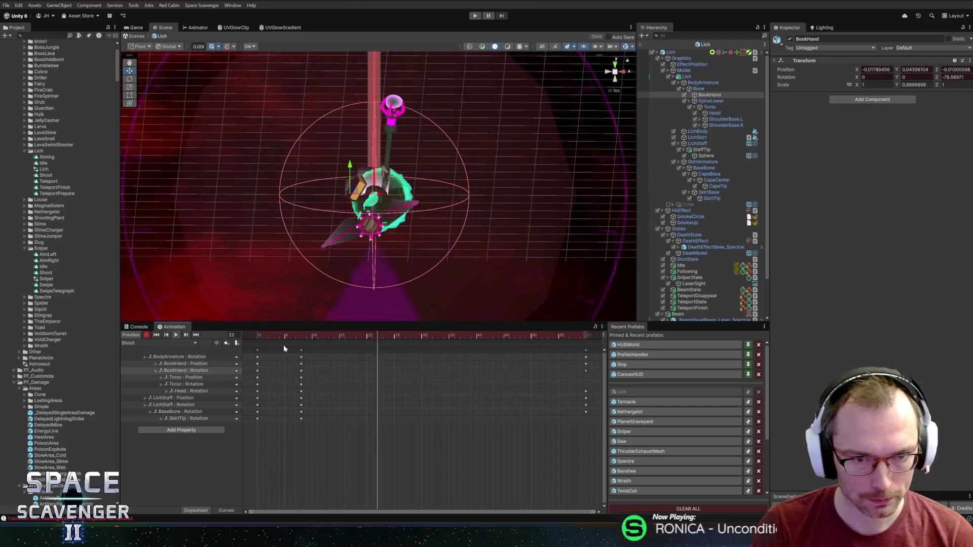
click(307, 338)
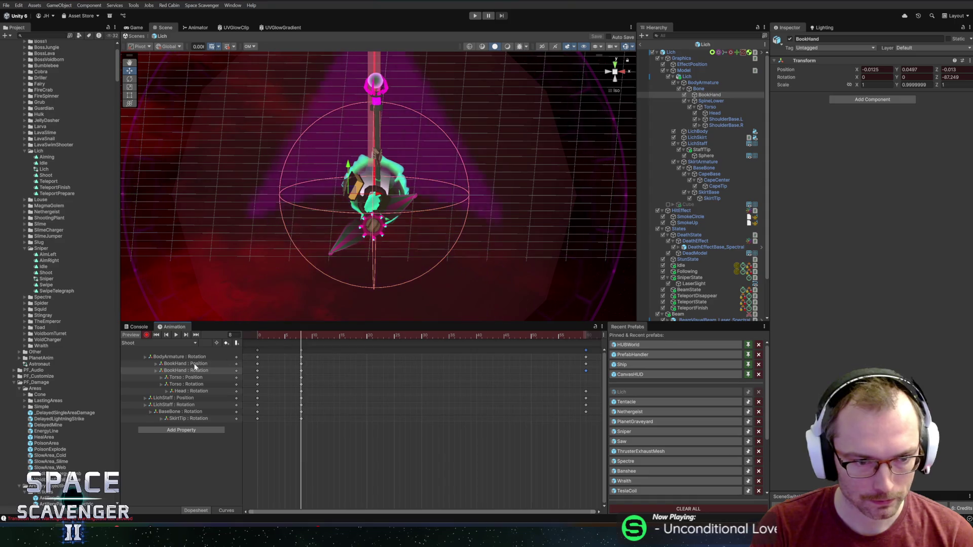
click(228, 511)
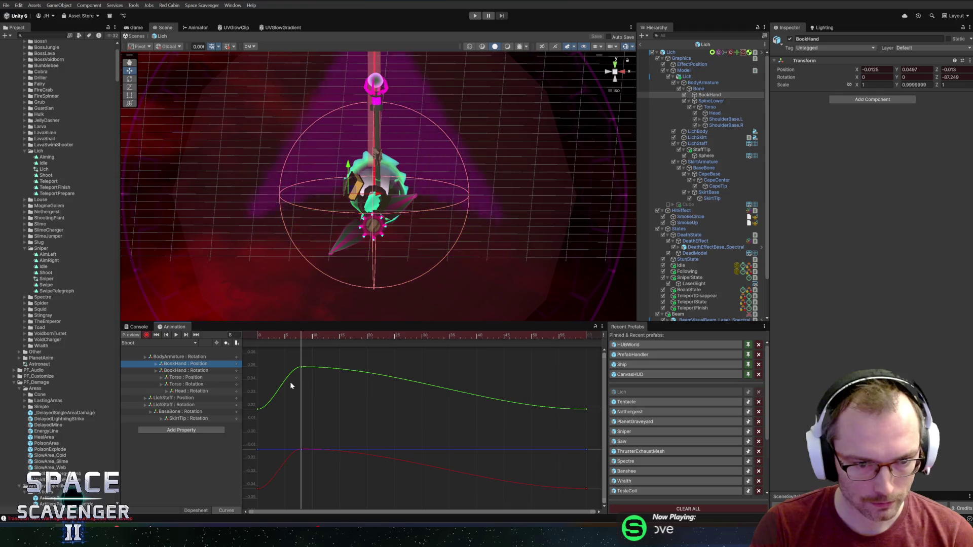
- Steepen the green BookHand curve's first tangent, preview at frame 2, and return to Dopesheet
drag(275, 406, 269, 383)
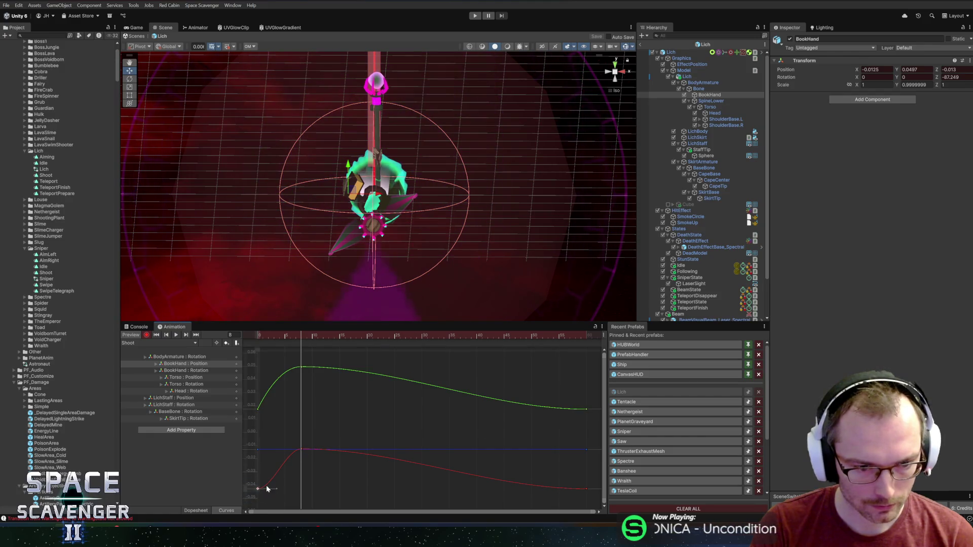
drag(268, 336, 303, 339)
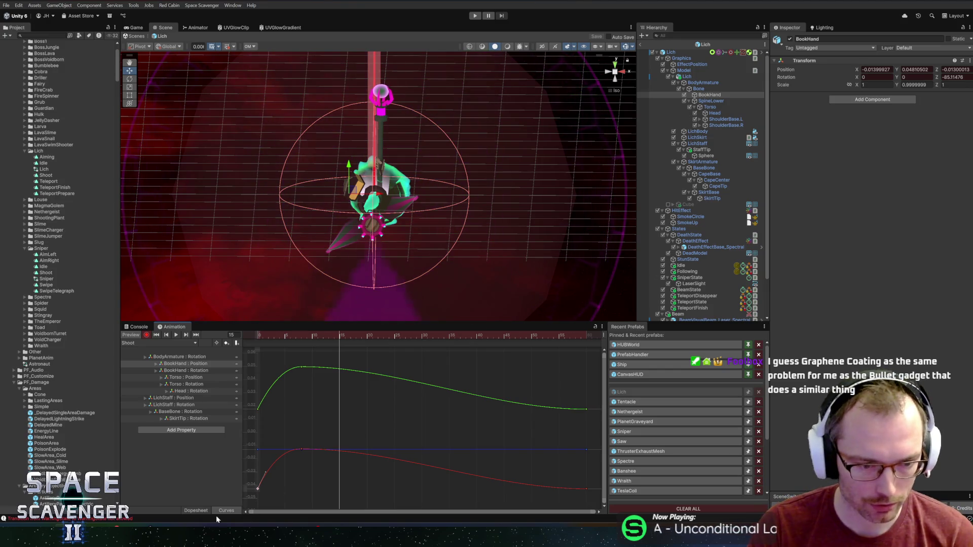
click(196, 511)
click(353, 336)
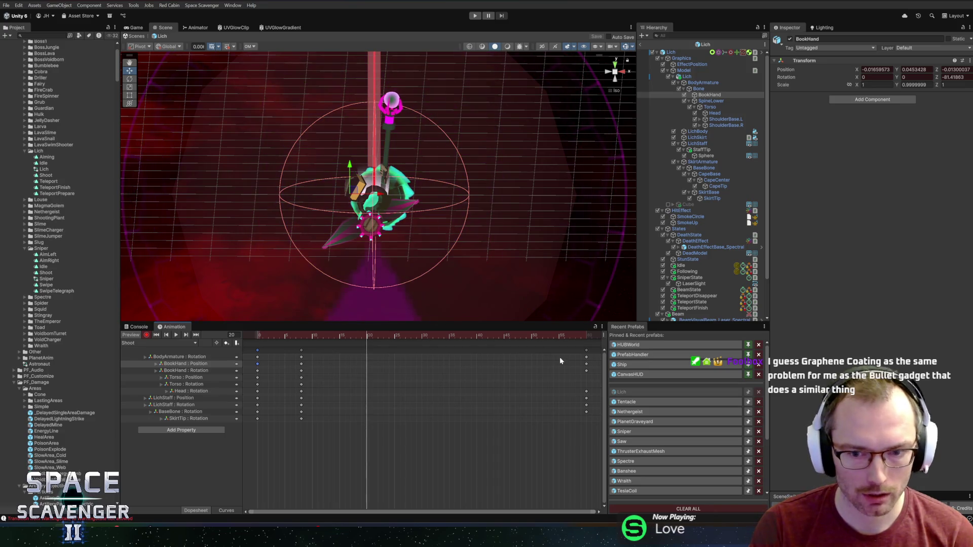
- Cut the BookHand frame-60 keys and paste them at frame 20
drag(575, 359, 594, 374)
click(370, 338)
click(367, 337)
key(ctrl+x)
key(ctrl+v)
drag(357, 337, 246, 341)
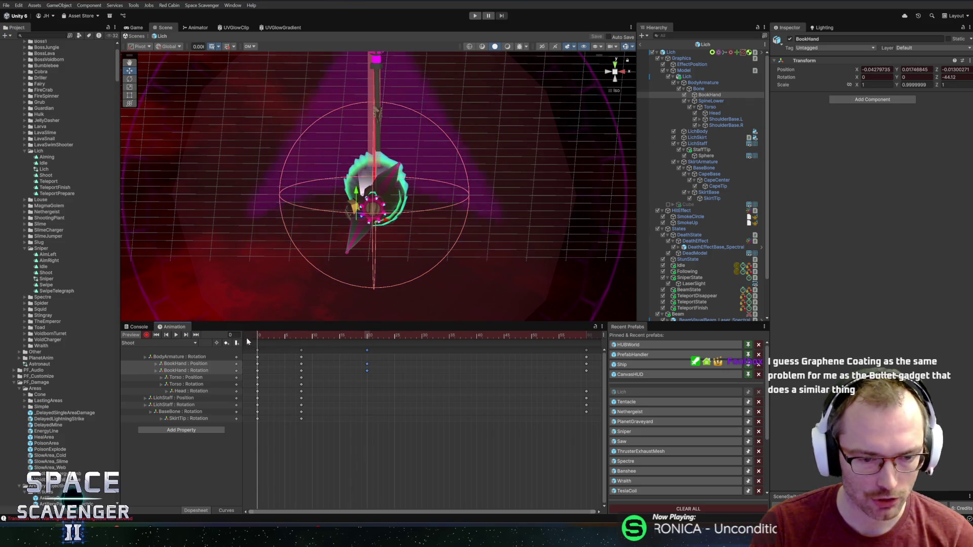
- Move the BookHand end keys to about frame 30
click(226, 511)
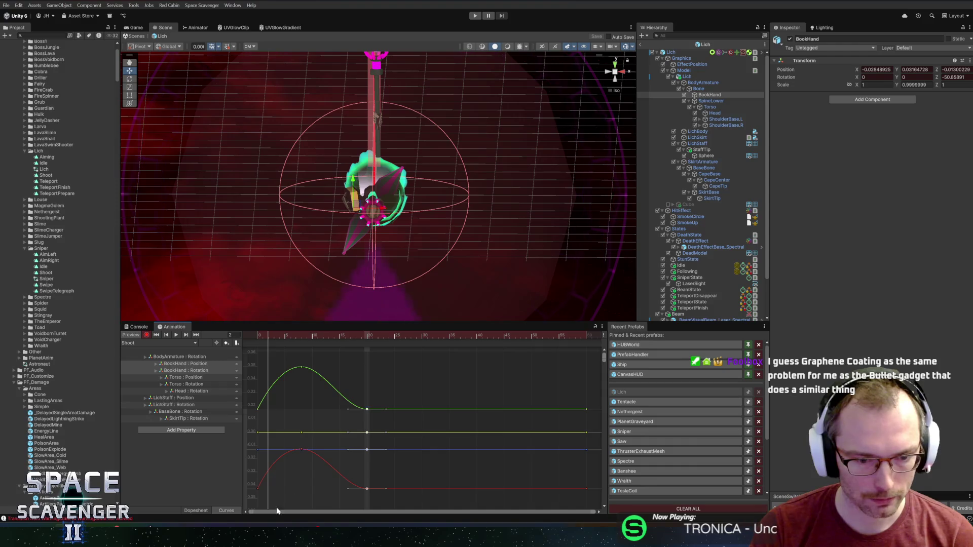
click(202, 510)
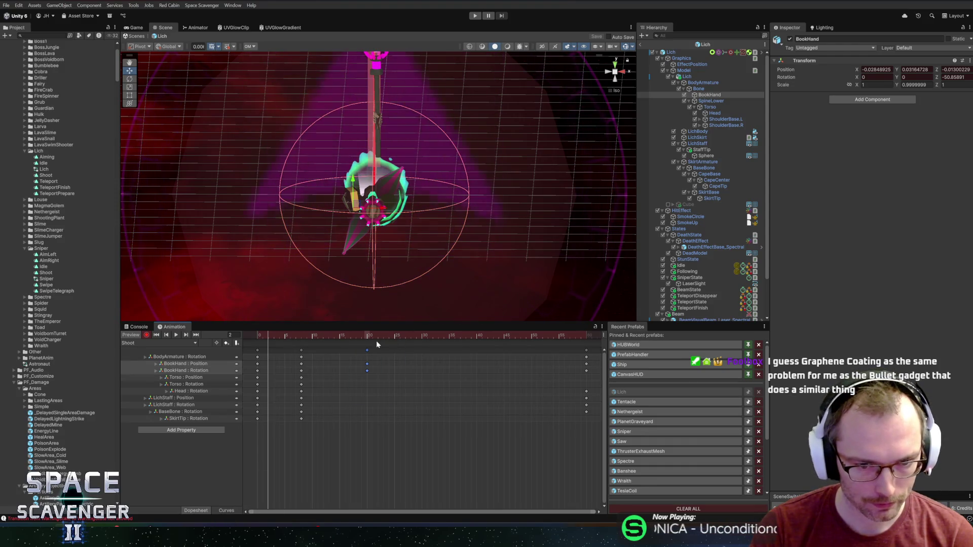
drag(367, 351, 420, 348)
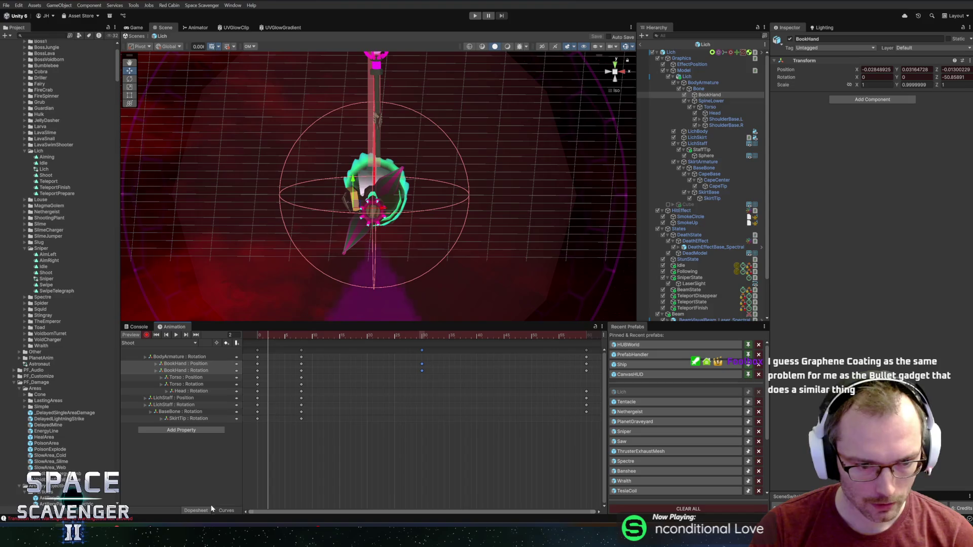
click(223, 510)
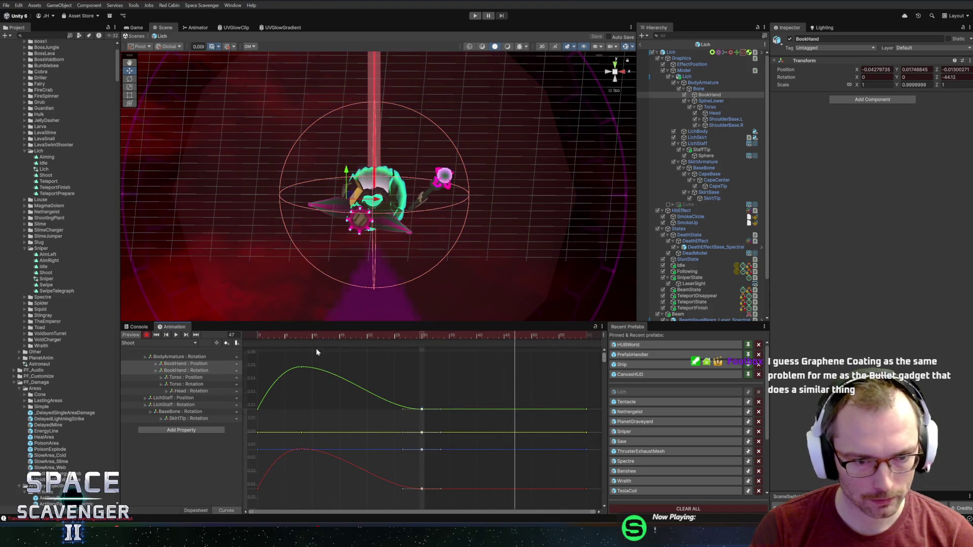
- Smooth the green and red BookHand curve peaks by adjusting their tangents
drag(403, 411, 407, 394)
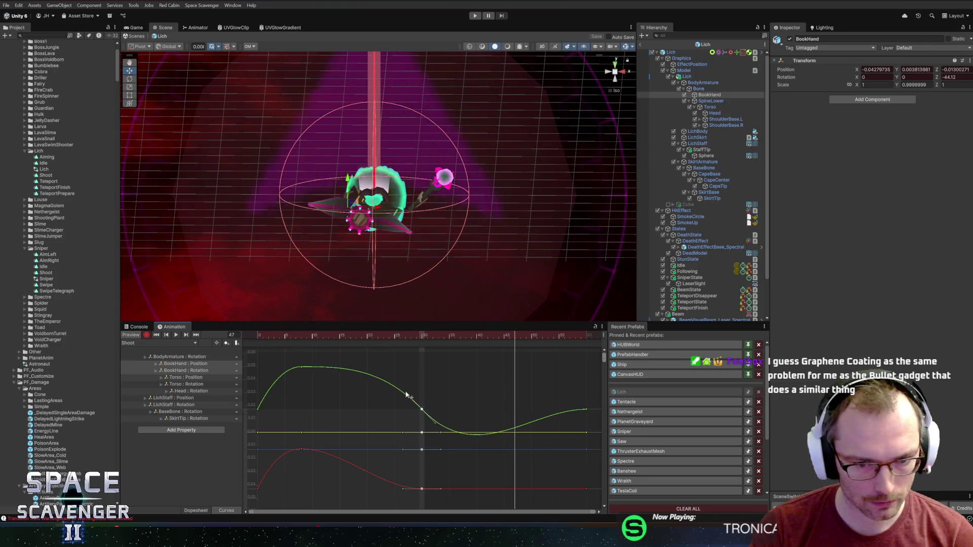
key(ctrl+z)
click(303, 367)
drag(321, 370, 325, 359)
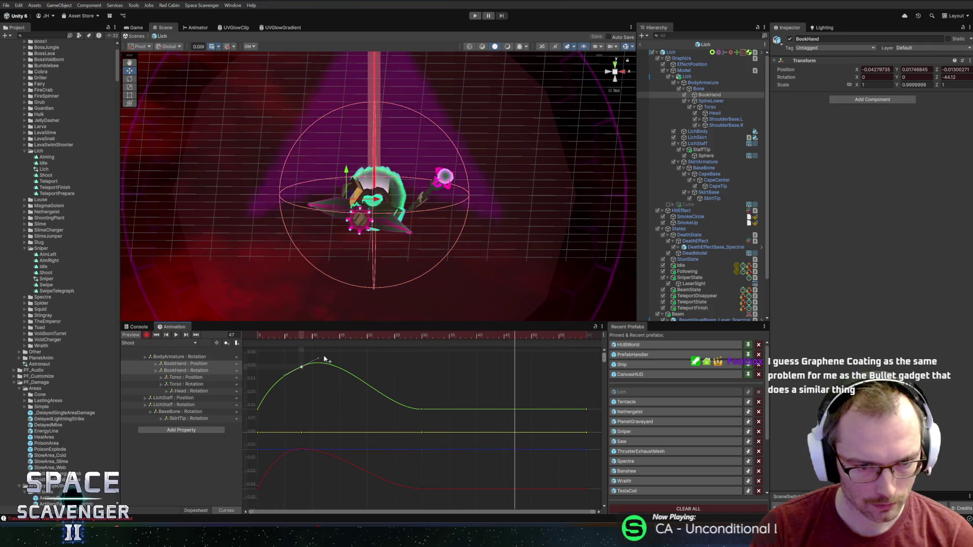
click(302, 449)
drag(320, 450, 317, 438)
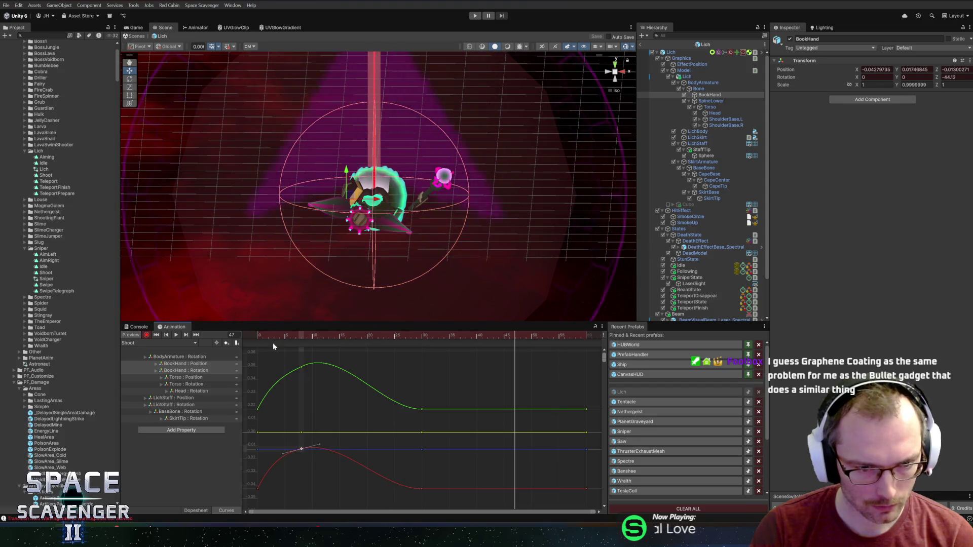
key(space)
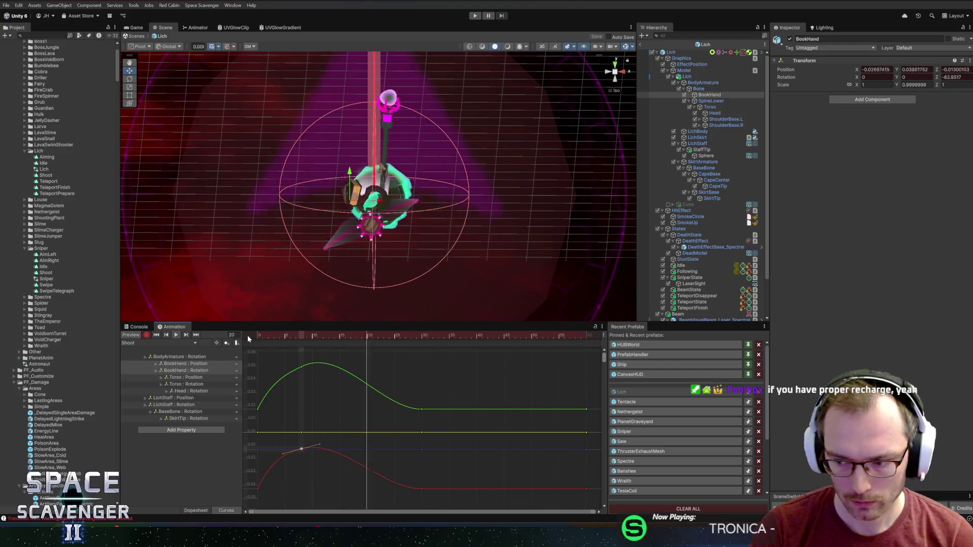
- Scrub frames 1 to 28 to check the book's motion with only BookHand position curves shown
click(266, 335)
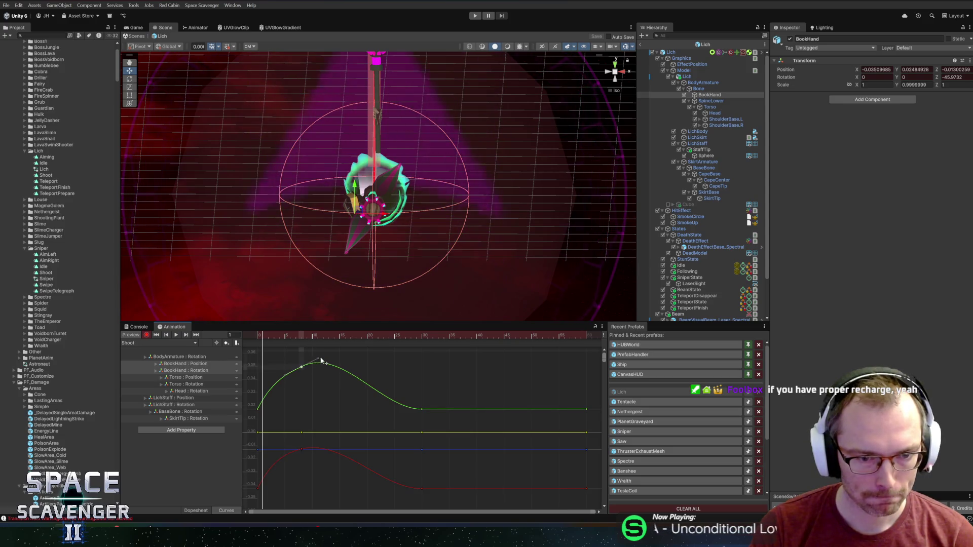
drag(263, 338, 301, 337)
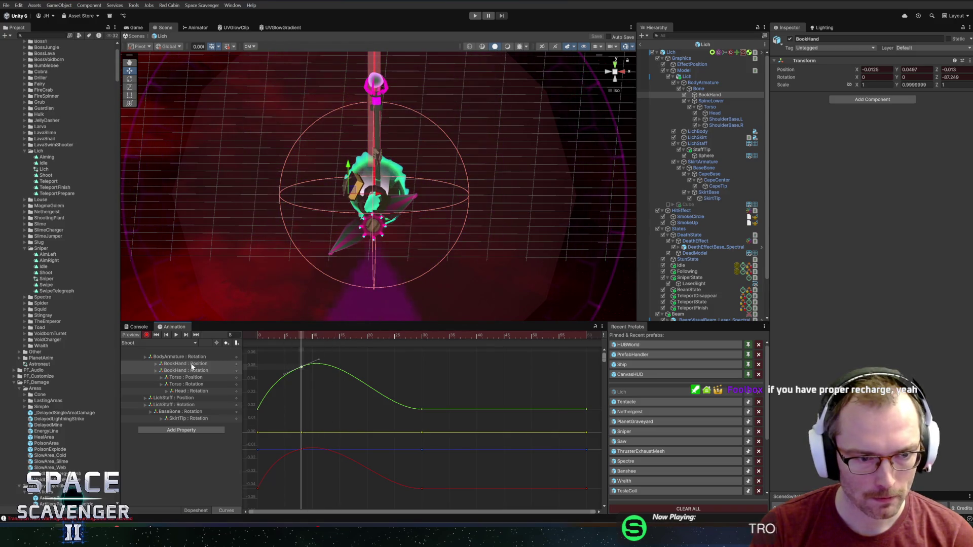
click(192, 364)
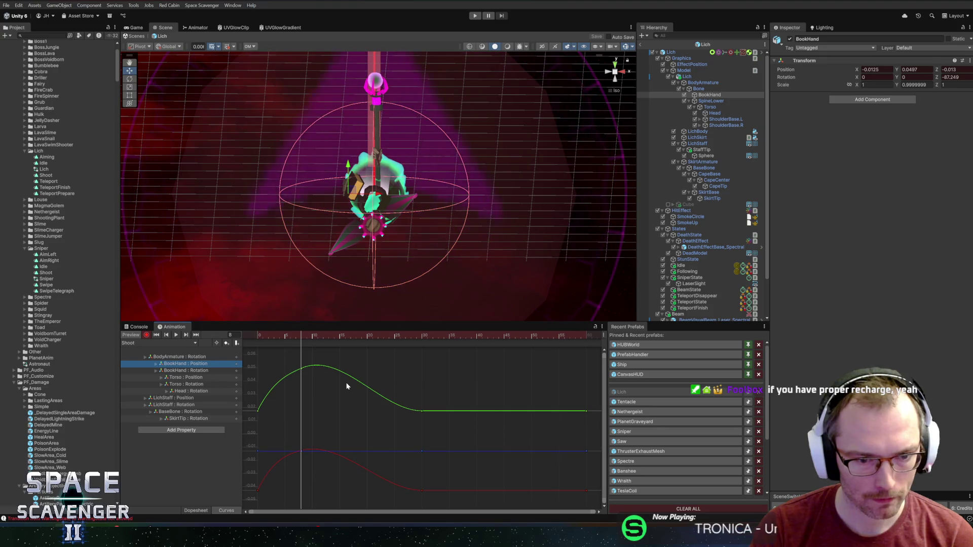
drag(374, 197, 369, 199)
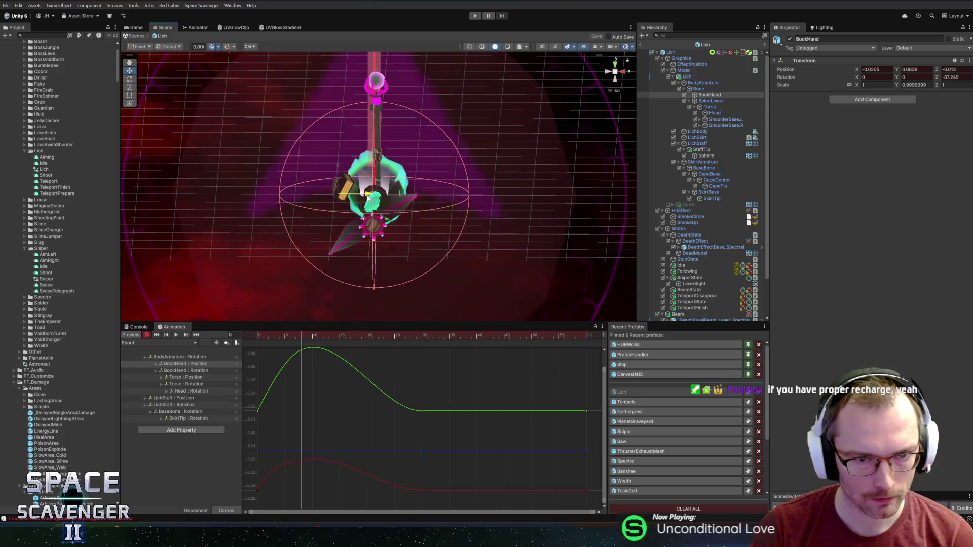
key(ctrl+z)
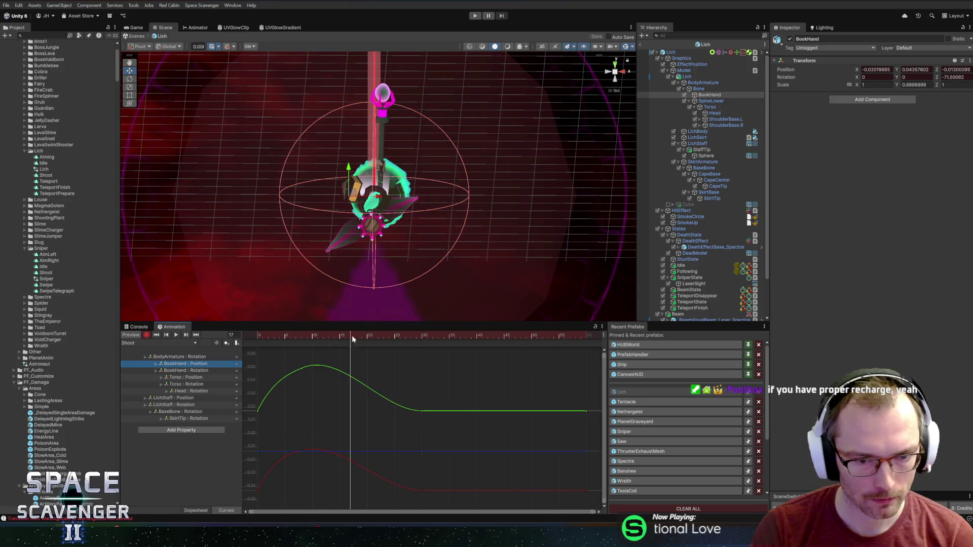
drag(354, 339, 413, 339)
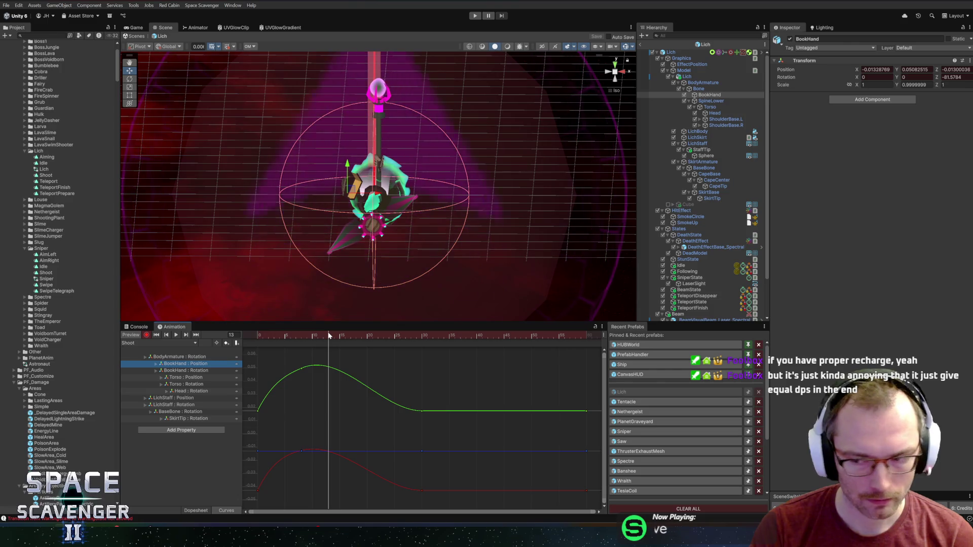
drag(329, 335, 244, 339)
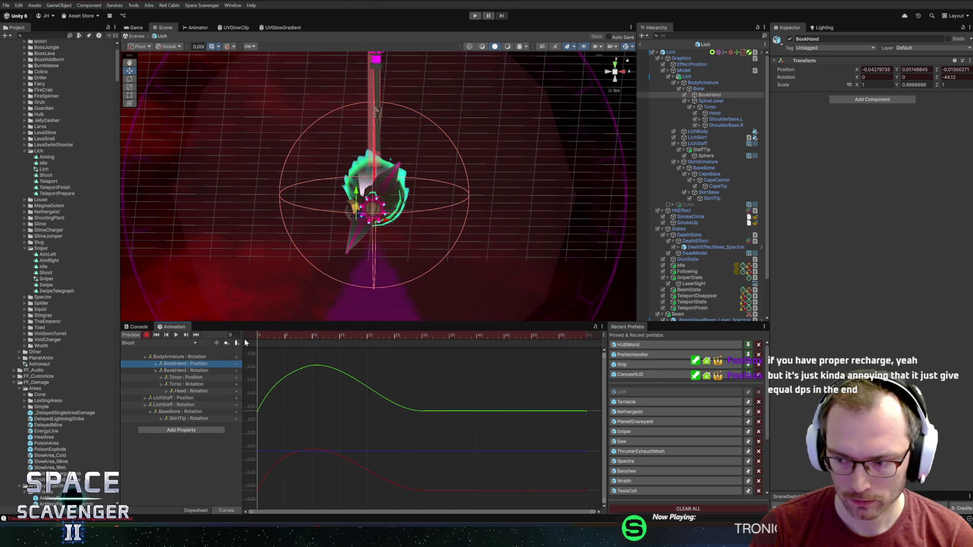
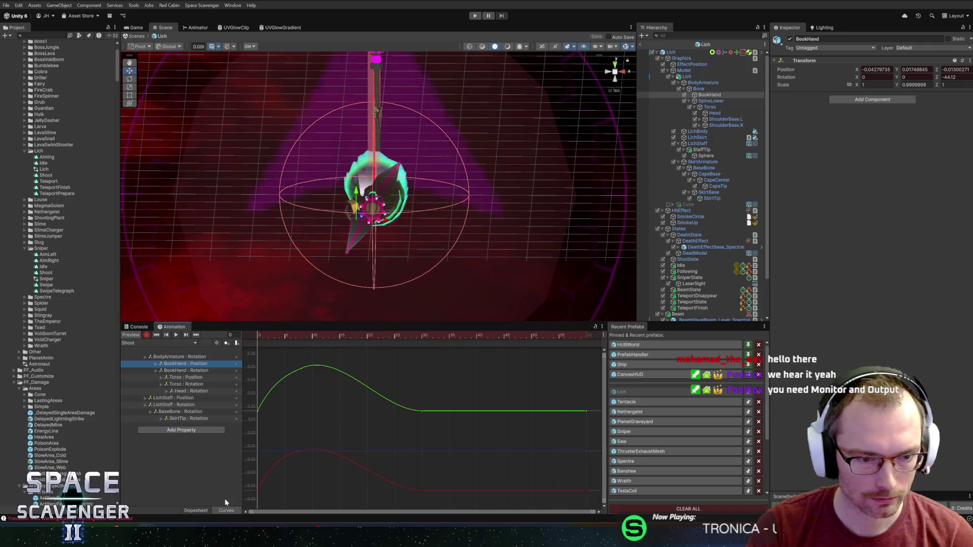
- In Dopesheet view near frame 9, rotate the cape's BaseBone into a new keyed pose
click(196, 511)
drag(267, 334, 301, 335)
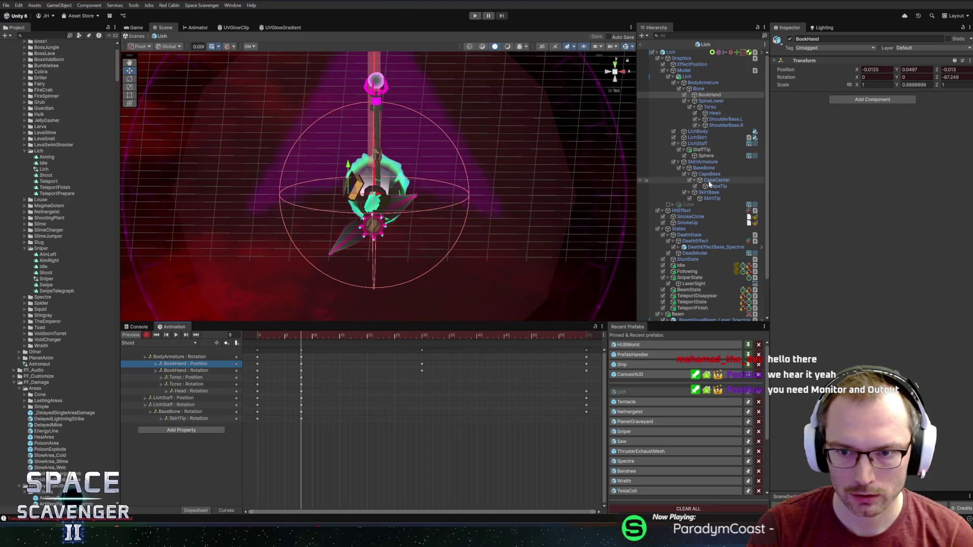
click(709, 174)
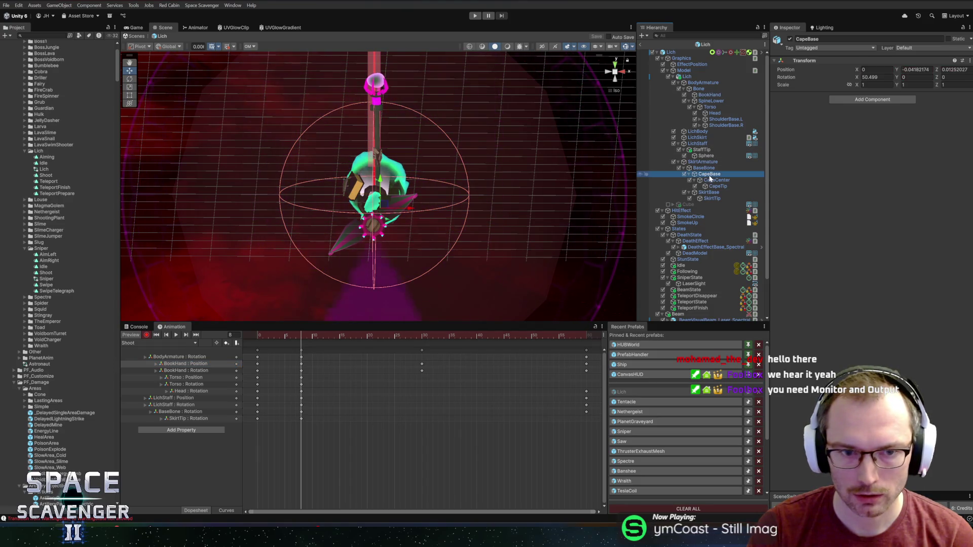
click(704, 167)
key(e)
drag(385, 207, 372, 219)
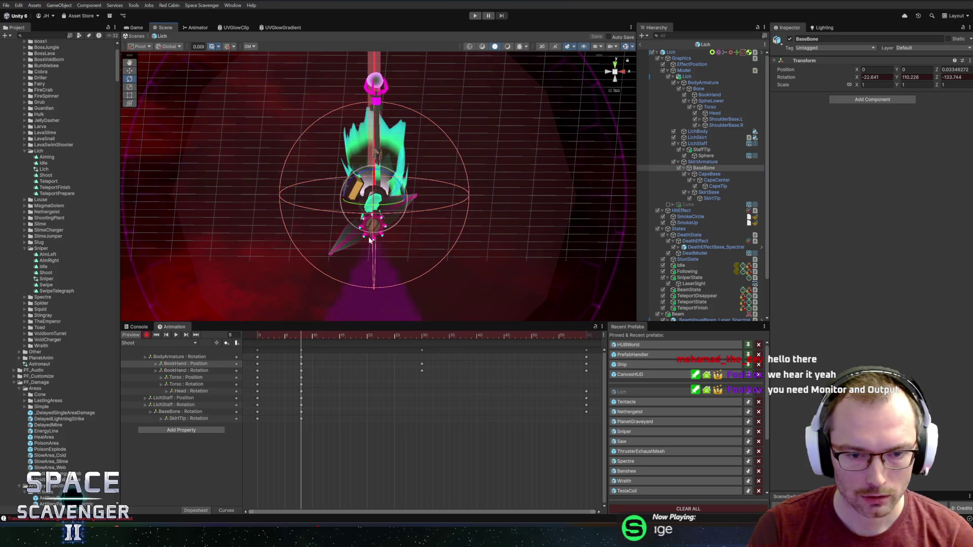
drag(301, 336, 308, 341)
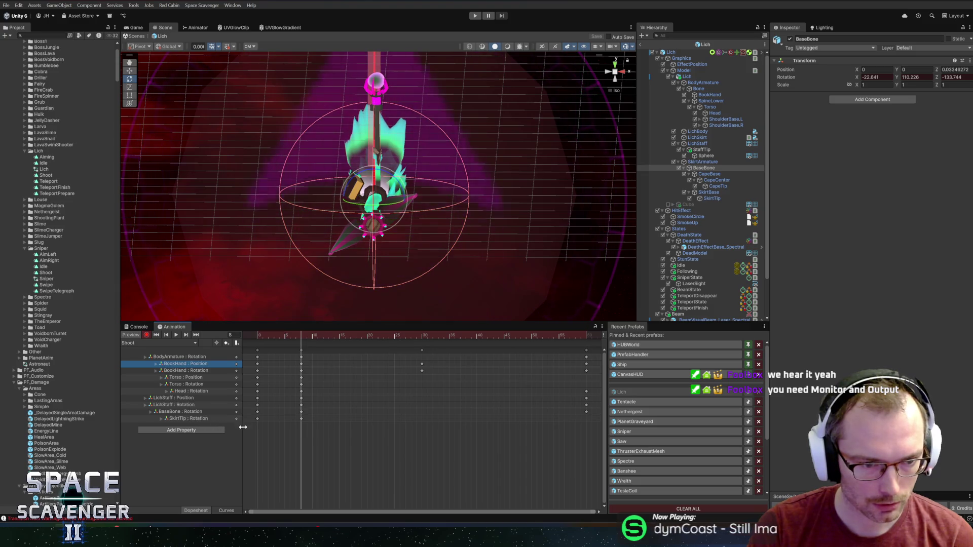
drag(262, 428, 254, 418)
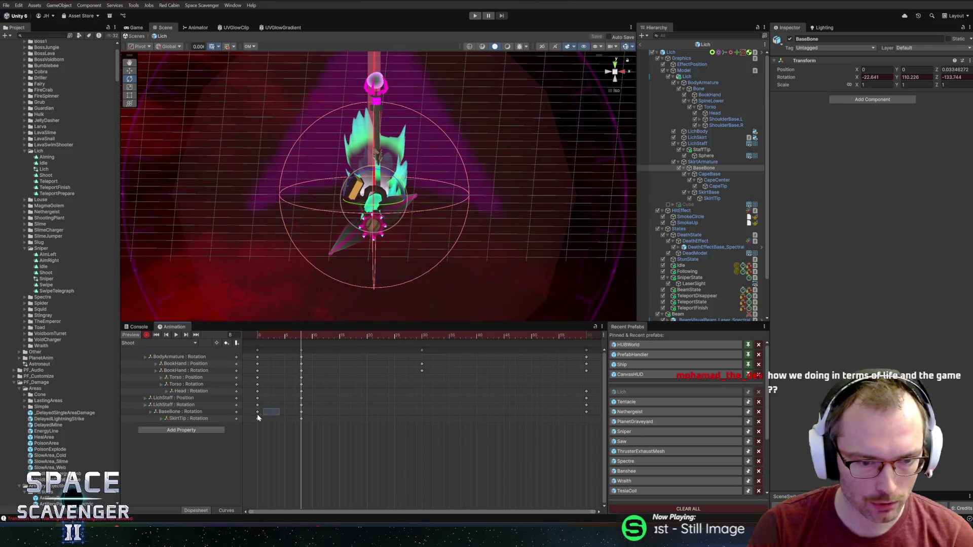
- Swing the cape's BaseBone upright at frame 30, keying the new rotation
click(301, 411)
drag(301, 338, 424, 341)
drag(400, 223, 376, 143)
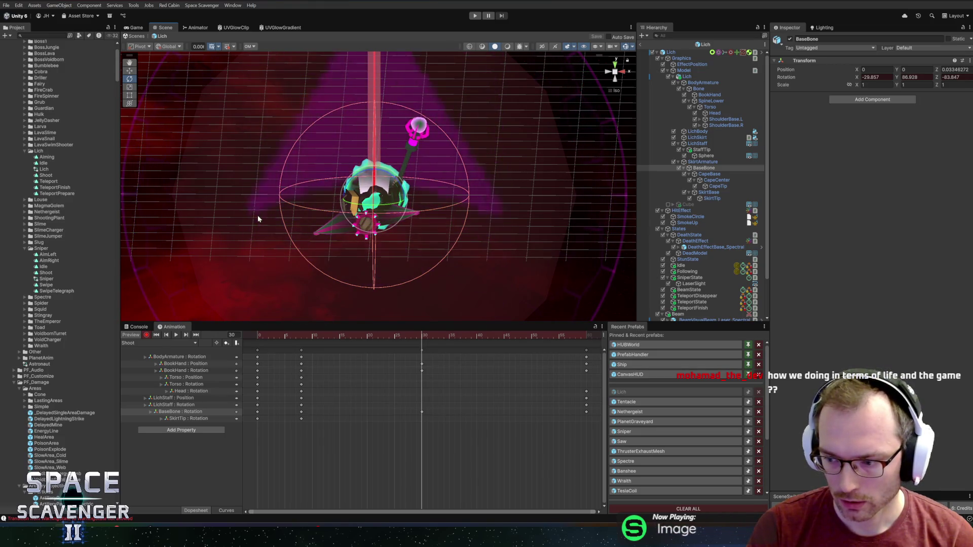
drag(390, 204, 433, 219)
drag(346, 186, 356, 194)
- Review the cape pose at frame 7 and show the BaseBone rotation track as curves
drag(359, 335, 273, 335)
drag(355, 228, 324, 267)
key(comma)
key(period)
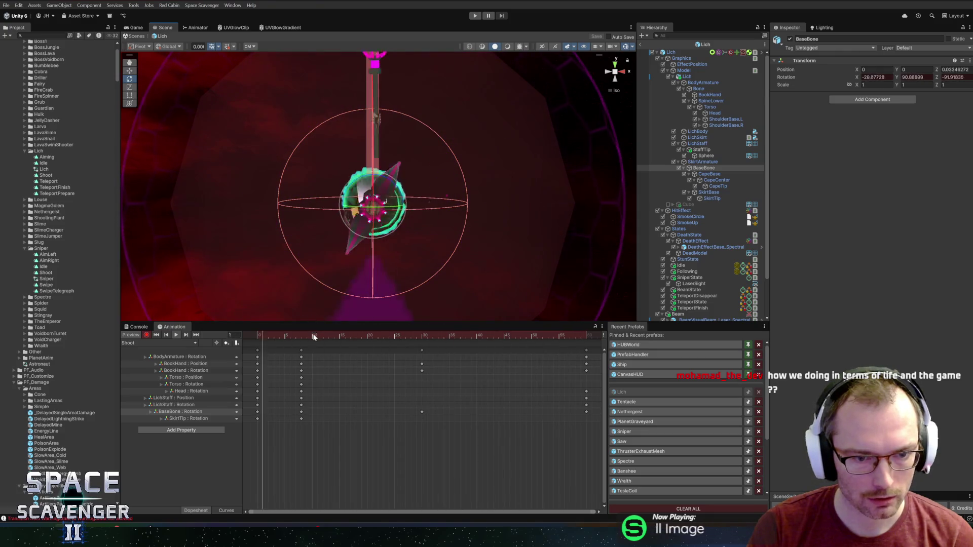
click(295, 335)
click(167, 411)
click(227, 510)
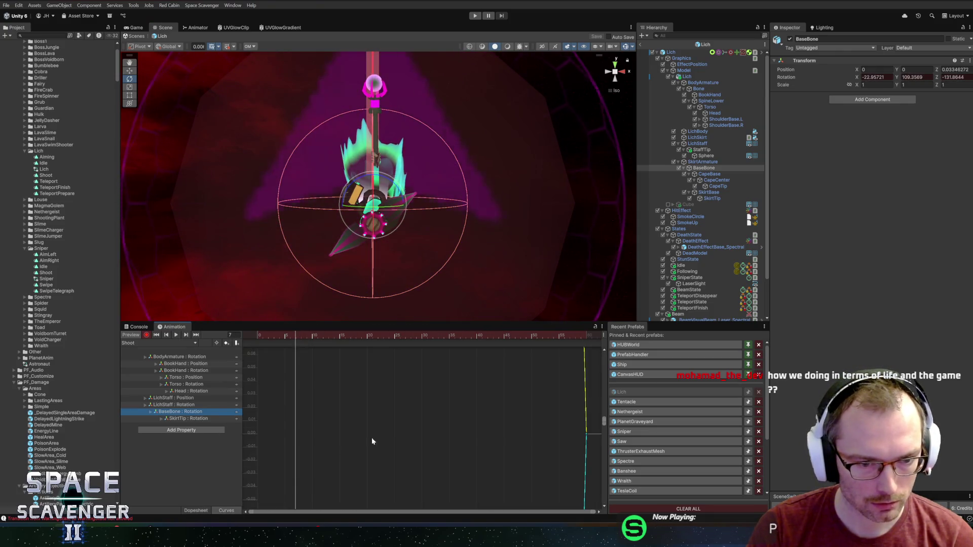
- Select the frame-0 keys of the rotation curves and ease the magenta curve's starting tangent
click(257, 470)
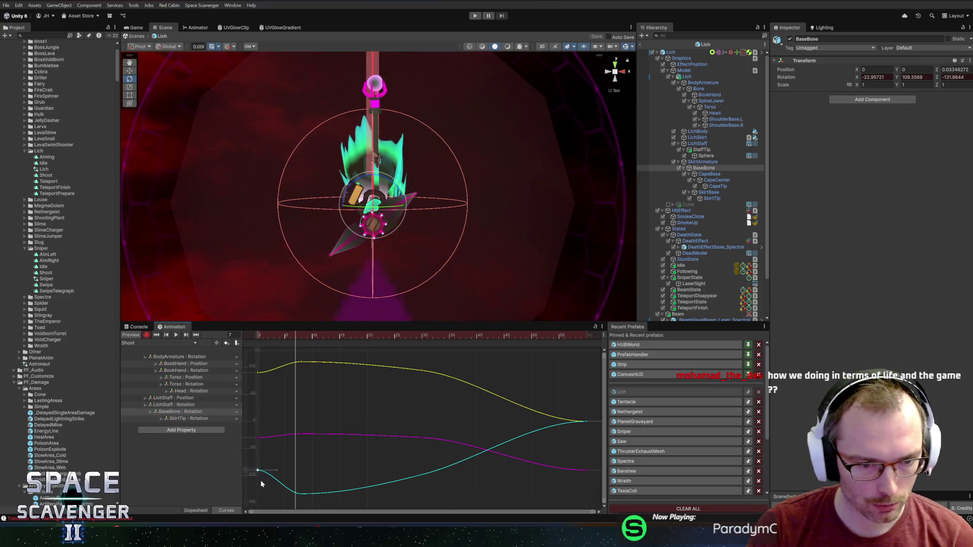
click(258, 372)
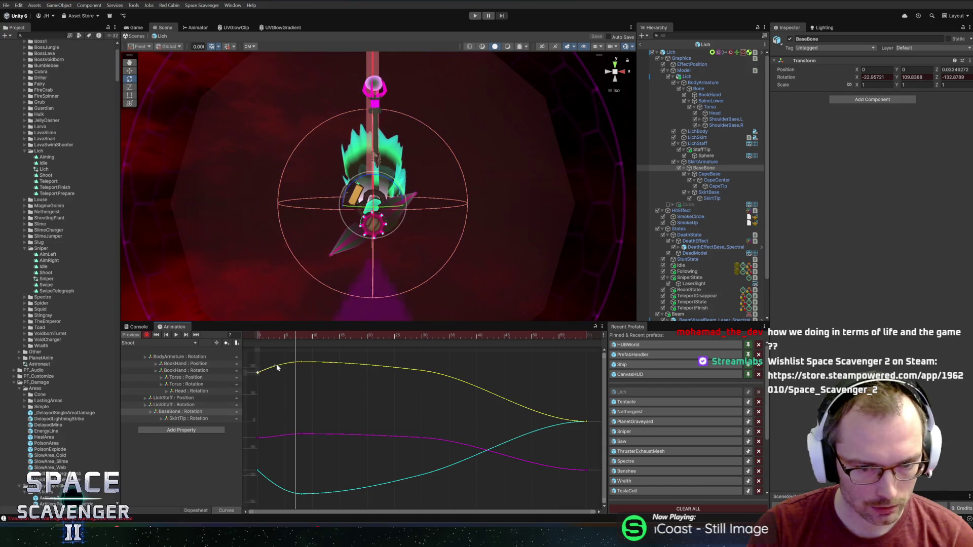
click(271, 437)
drag(272, 438, 274, 435)
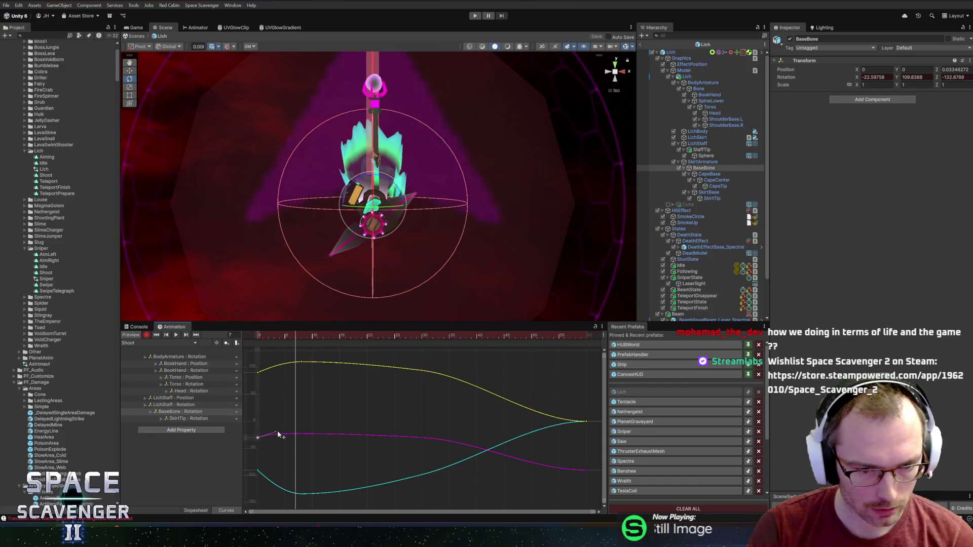
scroll(up, 3)
scroll(down, 3)
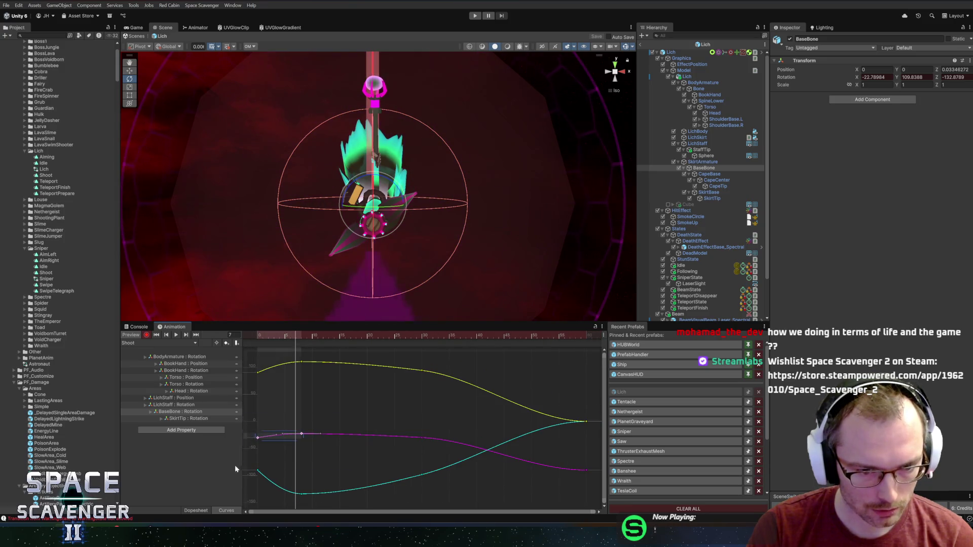
- Expand BaseBone : Rotation and frame the Rotation.x, y and z curves one at a time
click(148, 411)
click(151, 412)
click(173, 418)
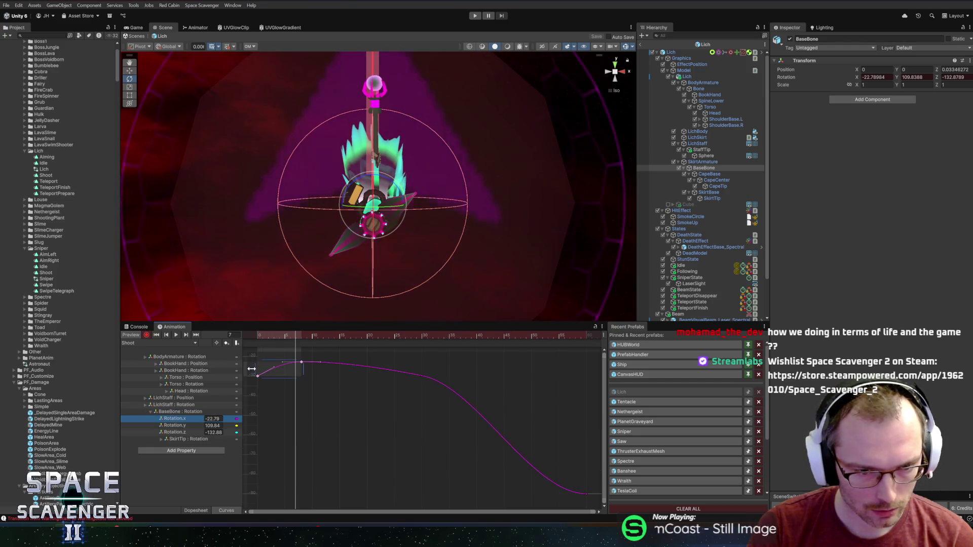
click(183, 425)
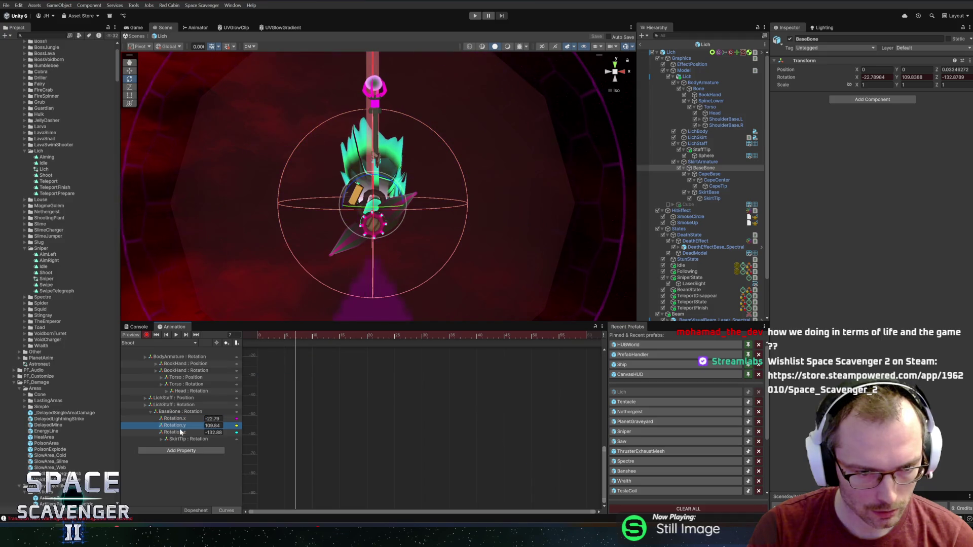
key(f)
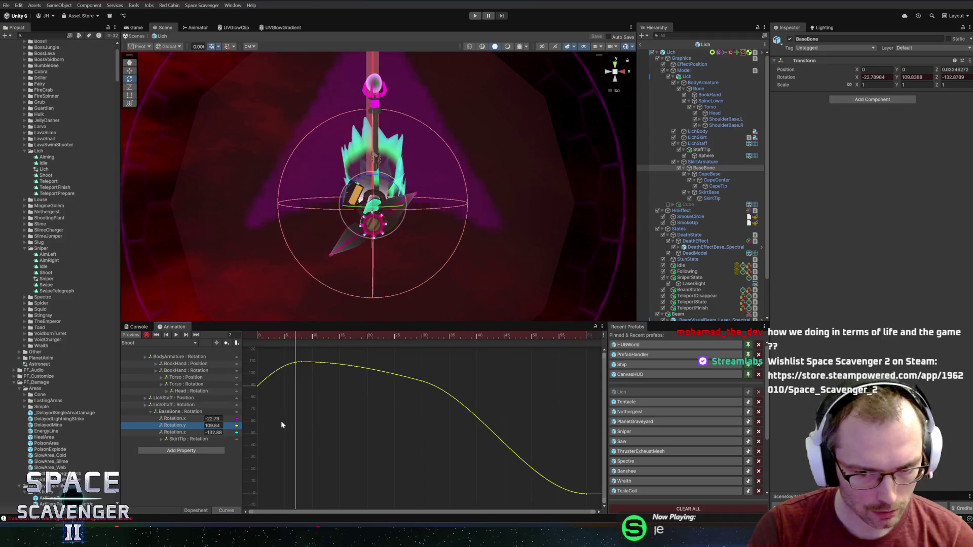
click(175, 432)
key(f)
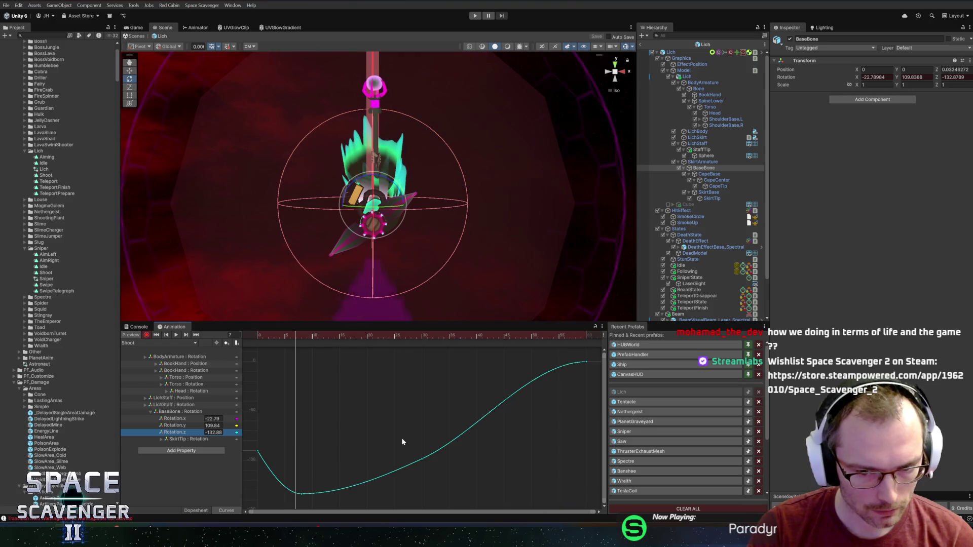
click(179, 411)
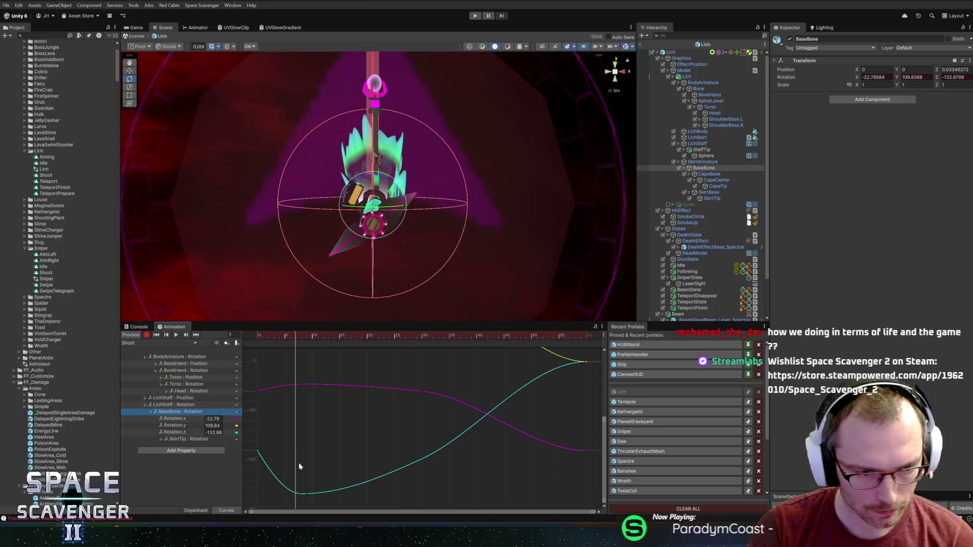
- Return the Animation window to the Dopesheet view
click(202, 509)
click(226, 510)
click(195, 510)
click(226, 511)
click(196, 510)
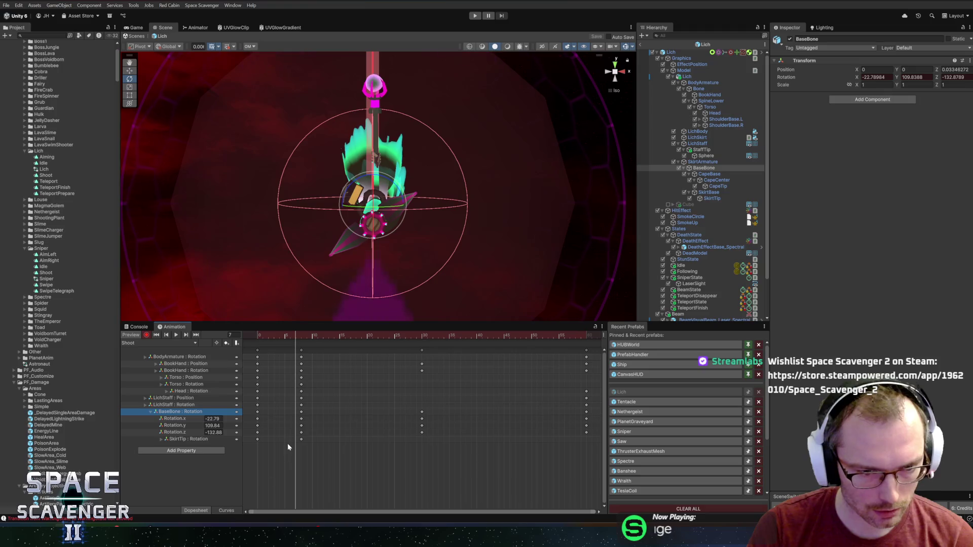
key(Left)
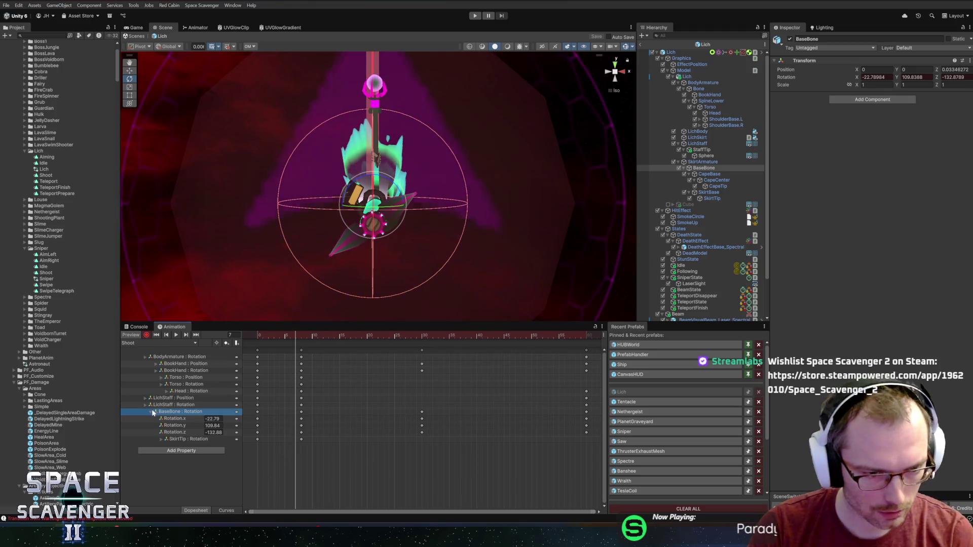
drag(400, 447, 443, 409)
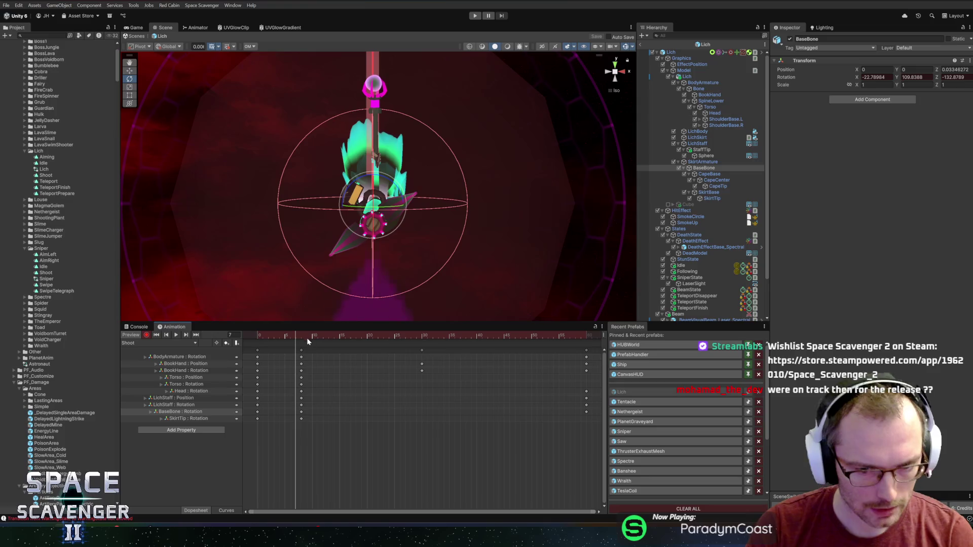
key(space)
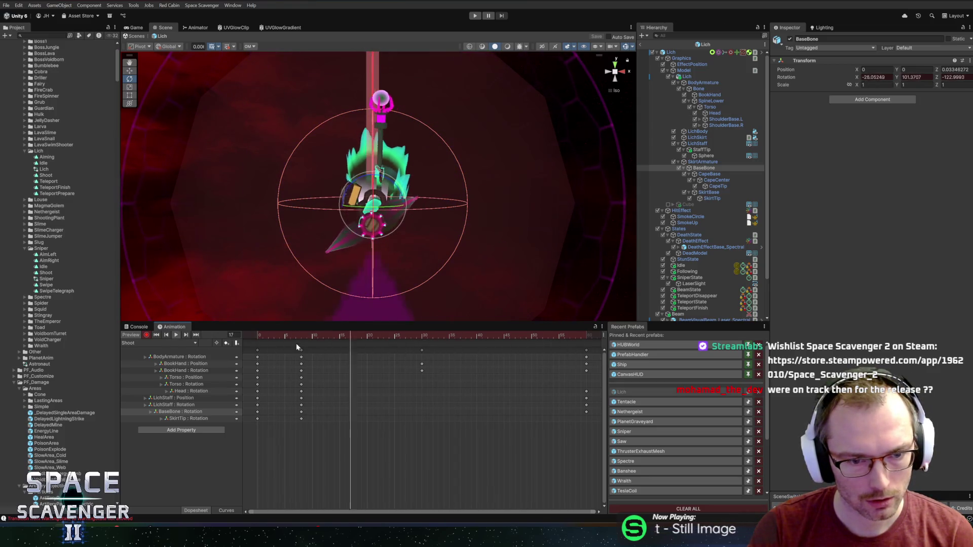
click(302, 336)
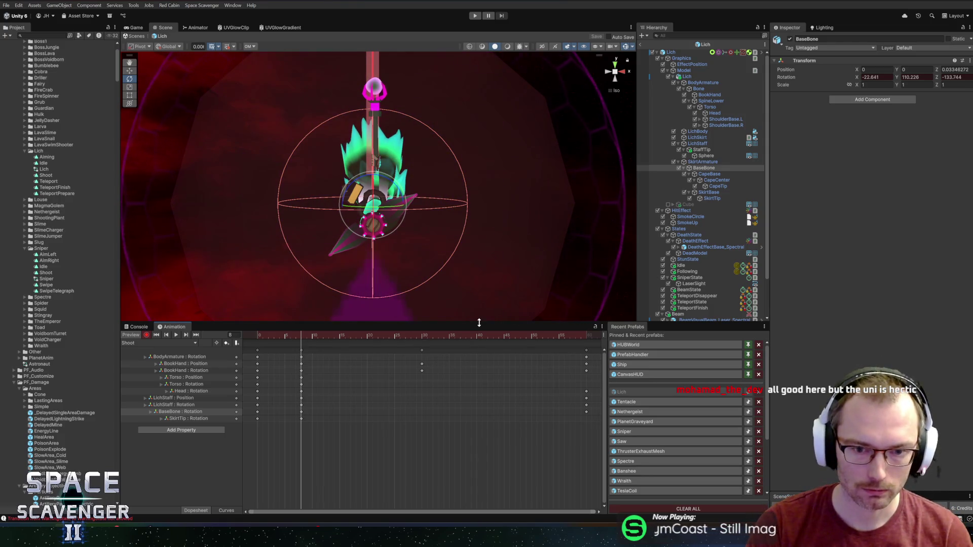
- Play the Shoot clip preview and stop it at frame 8
drag(478, 323, 479, 333)
click(156, 345)
click(311, 346)
drag(311, 355, 299, 351)
key(space)
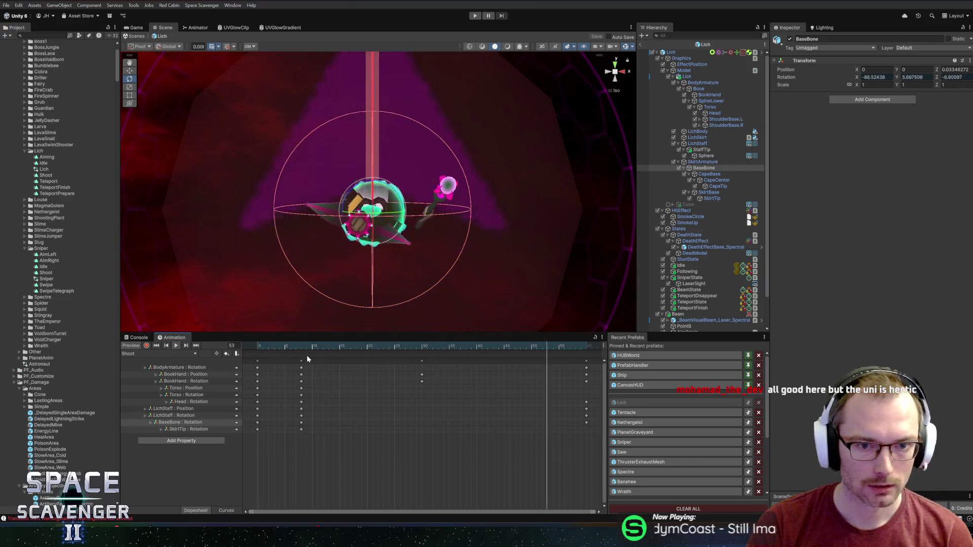
click(301, 348)
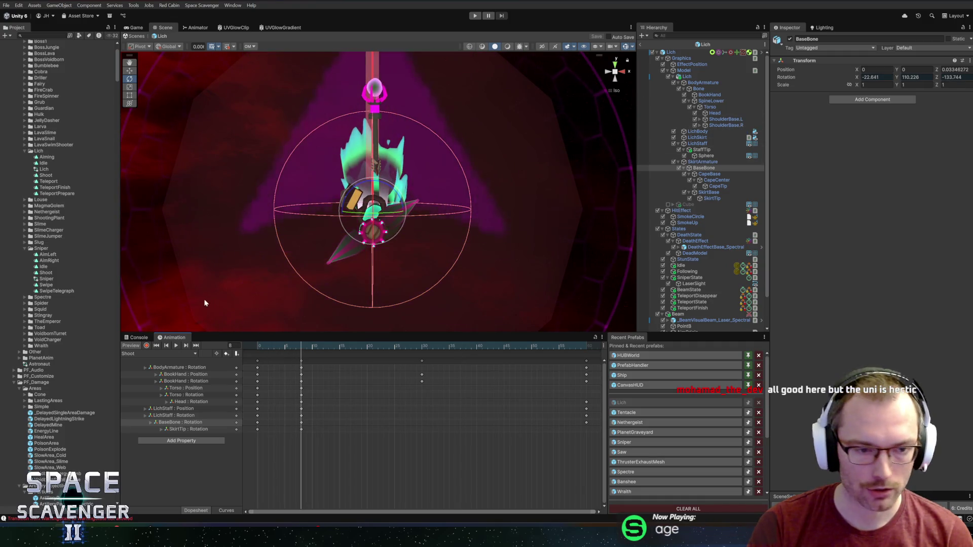
- Move the BodyArmature down at frame 8, keying a new position track
click(707, 83)
key(w)
drag(375, 185, 375, 201)
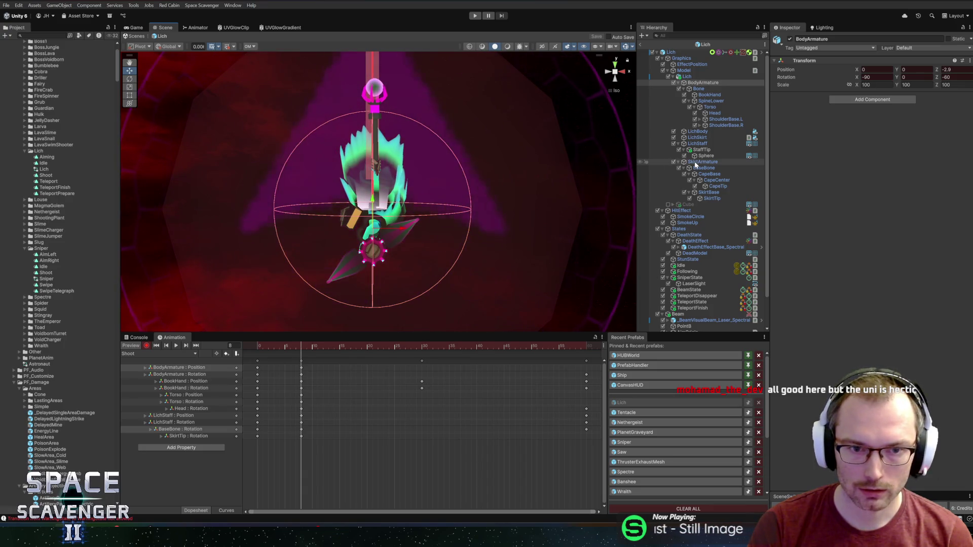
- Redo the lowering with both BodyArmature and SkirtArmature selected, keying their positions
key(ctrl+z)
click(699, 163)
drag(370, 185, 378, 215)
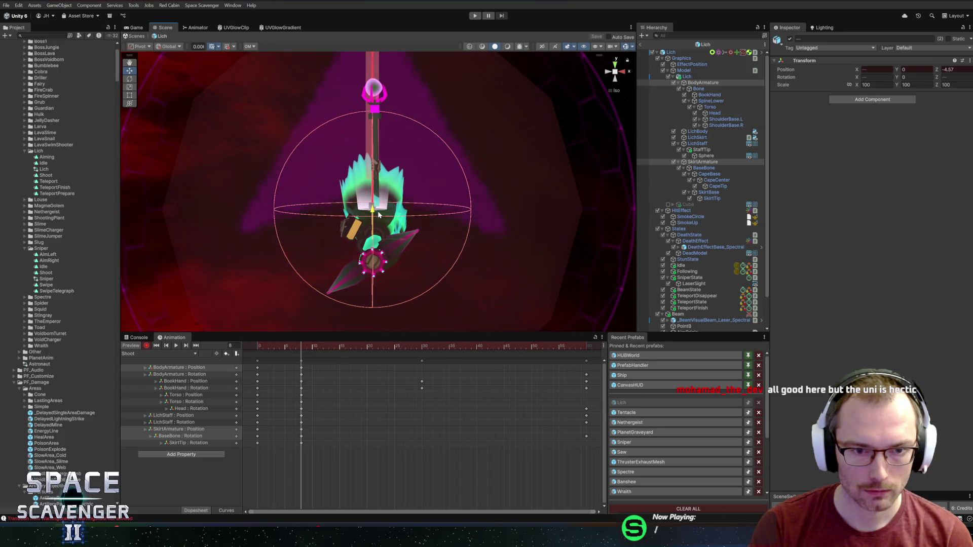
- Key Position Z to 0 at frame 60, the clip's last frame
click(948, 70)
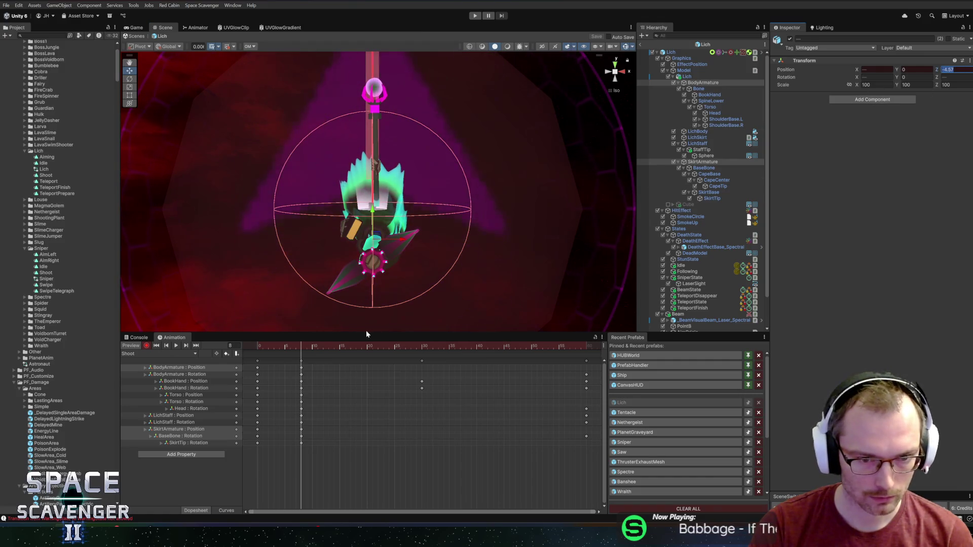
drag(308, 347, 587, 346)
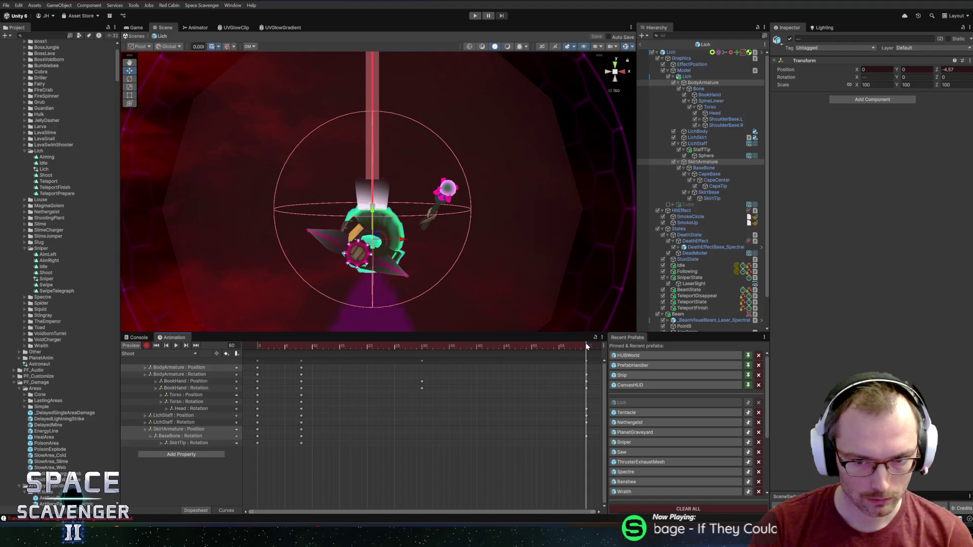
click(949, 70)
text(0)
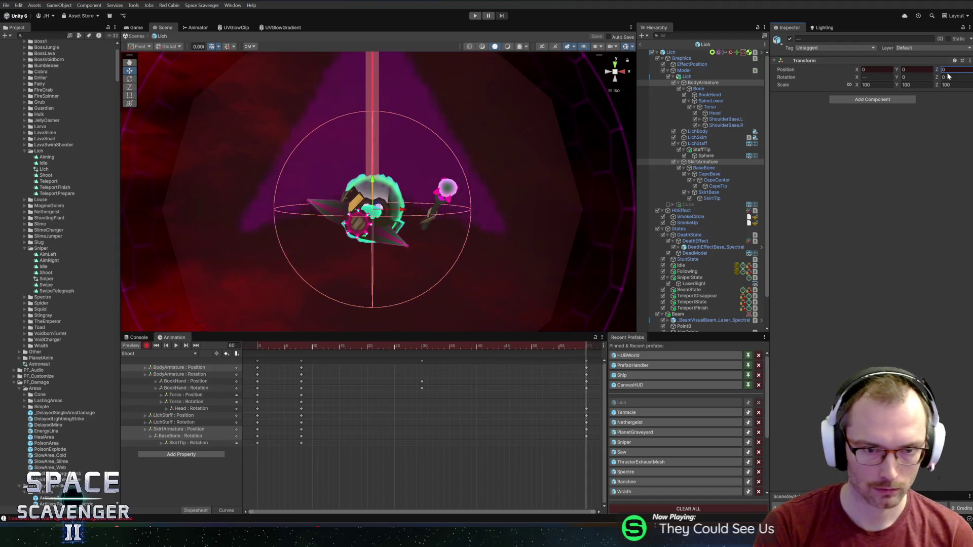
- Play the Shoot preview from the start, then park the playhead at frame 8
click(310, 347)
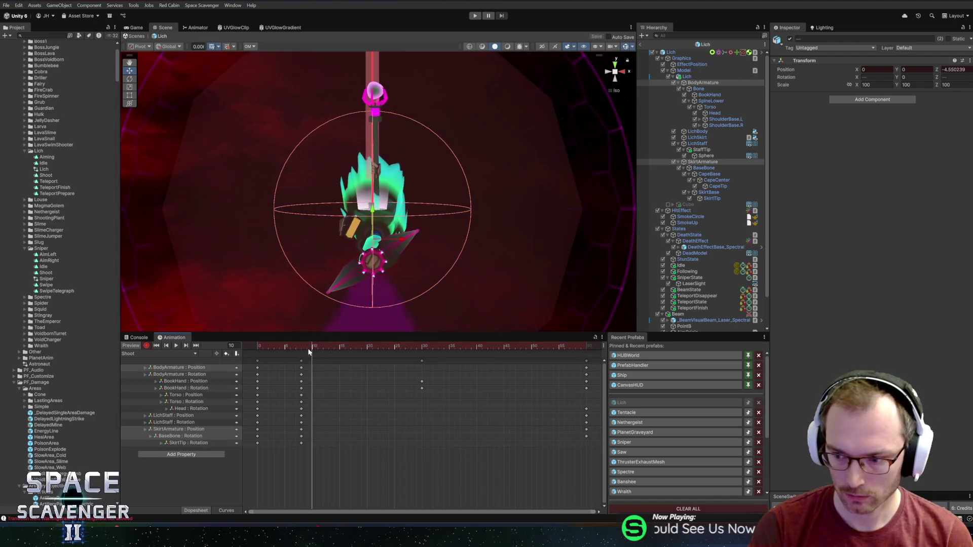
key(shift+comma)
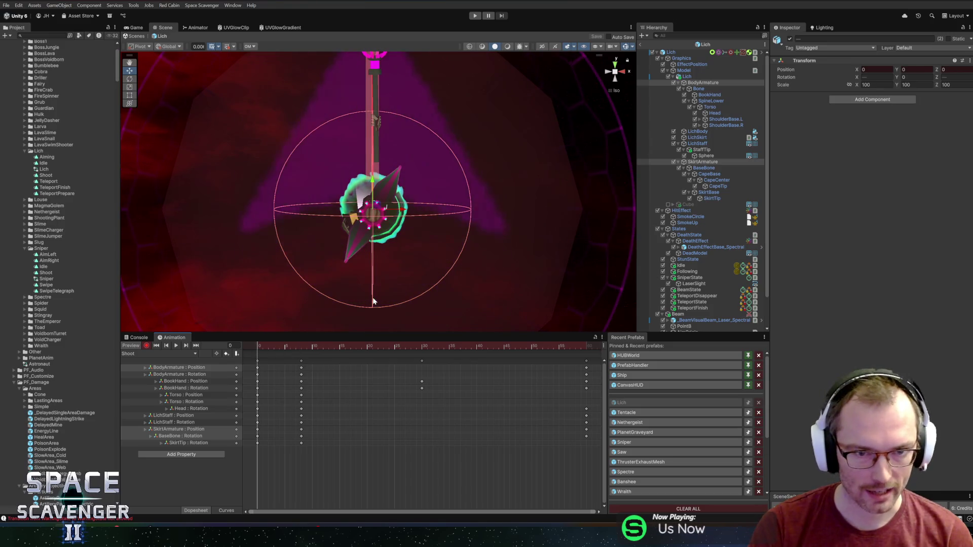
key(space)
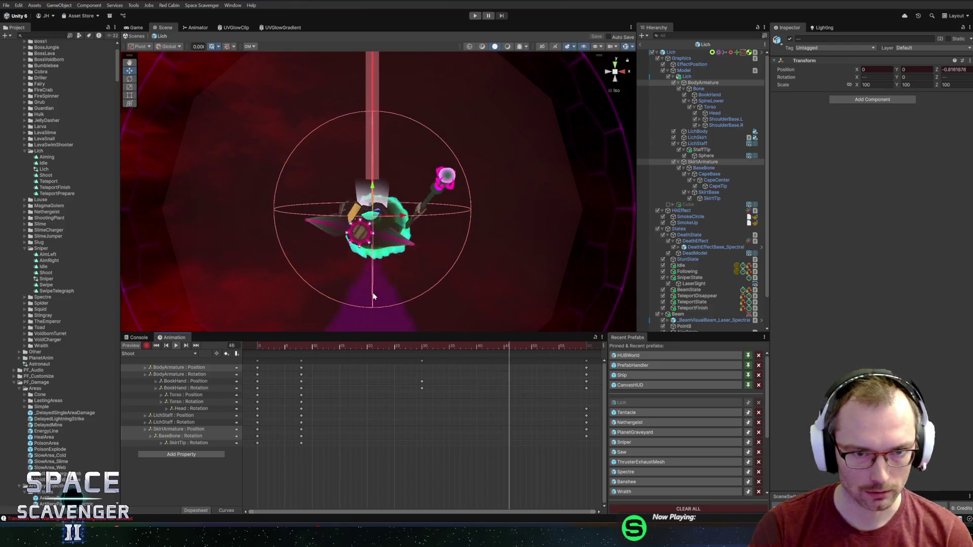
click(256, 347)
drag(257, 348, 300, 350)
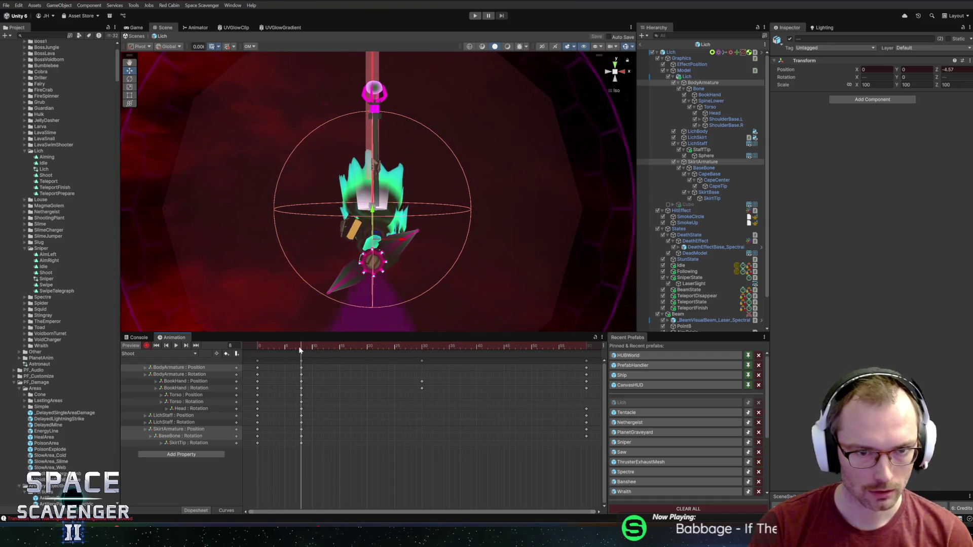
click(174, 415)
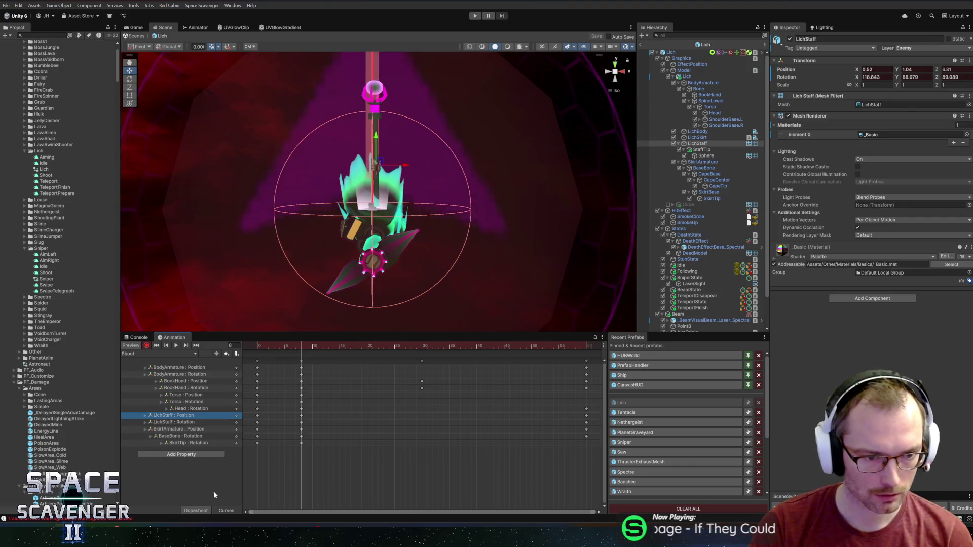
- Lower the LichStaff at frame 8, then bend its blue position curve to dip and peak
drag(373, 136, 374, 157)
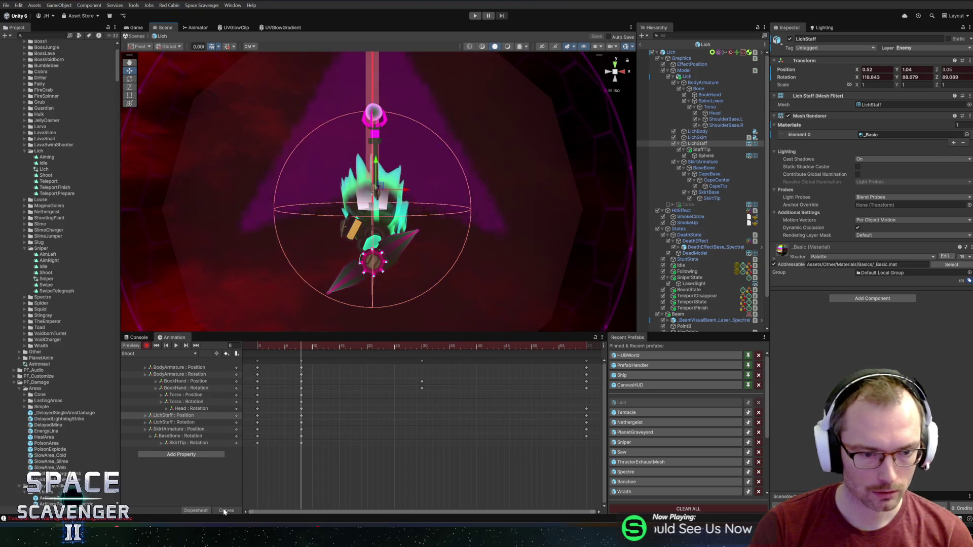
click(225, 510)
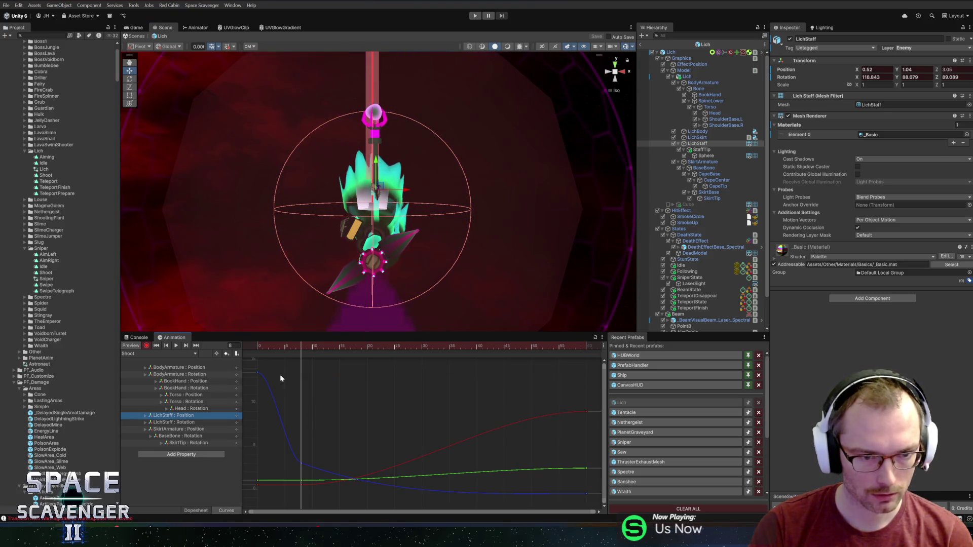
click(258, 373)
drag(275, 376, 261, 398)
click(301, 462)
drag(314, 465, 314, 449)
drag(270, 345, 213, 350)
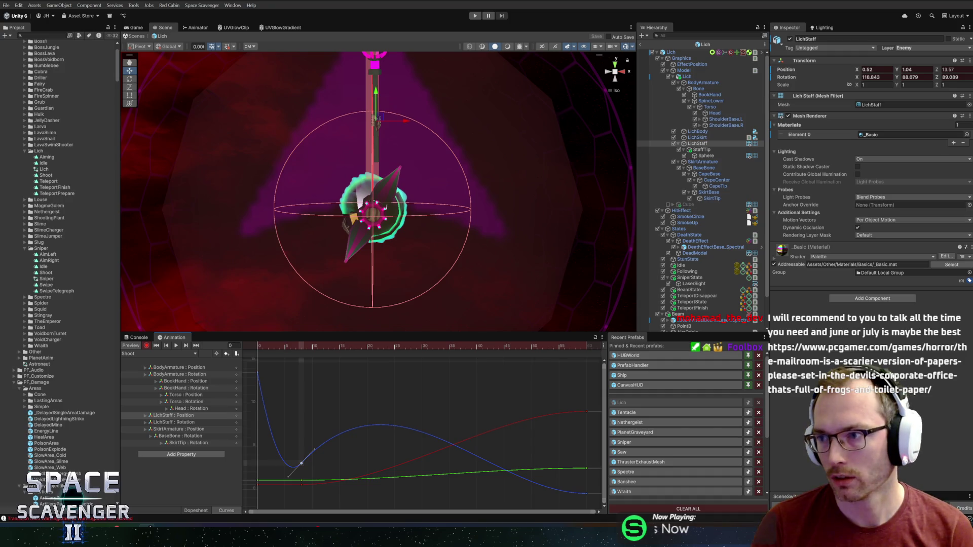
key(alt+Tab)
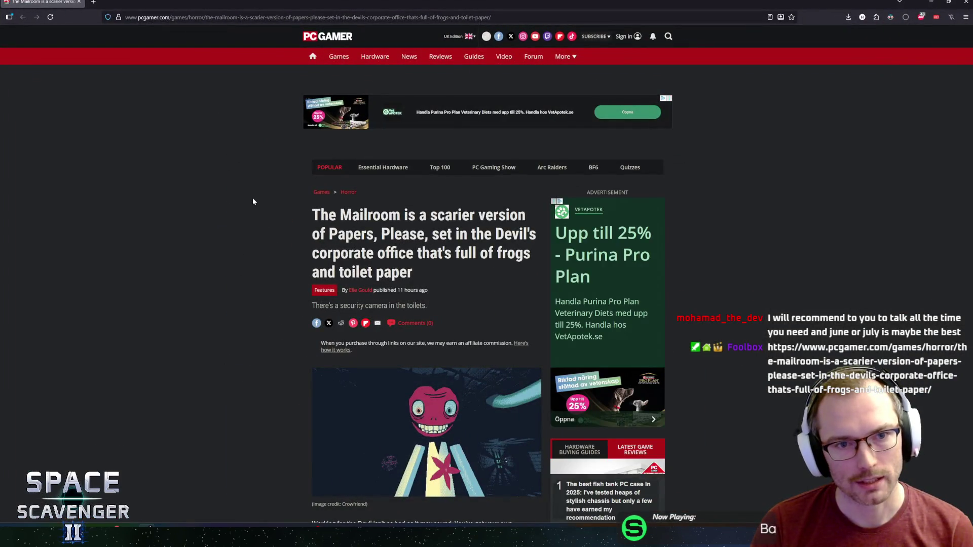
- Read through PC Gamer's Mailroom article, scrolling down and back up its body
drag(321, 215, 427, 215)
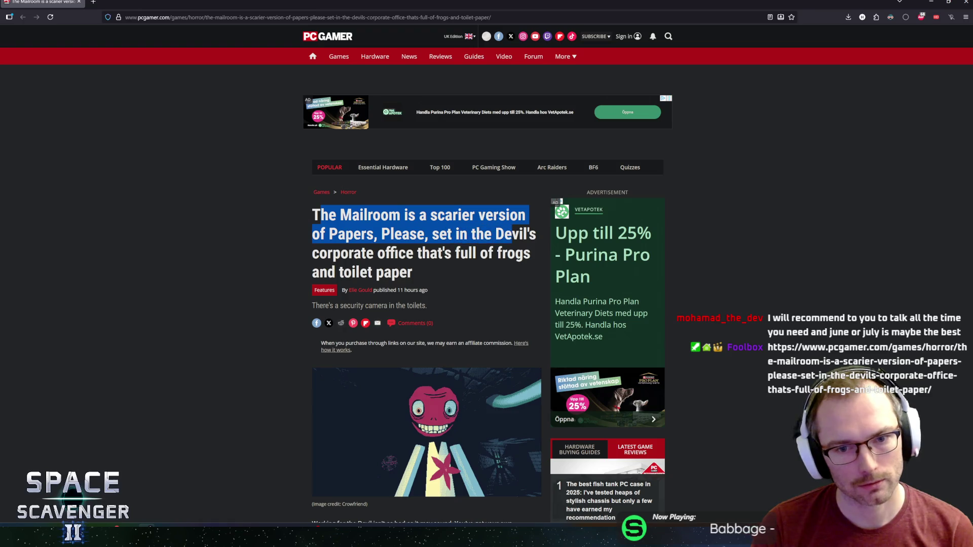
drag(364, 234, 530, 253)
click(530, 253)
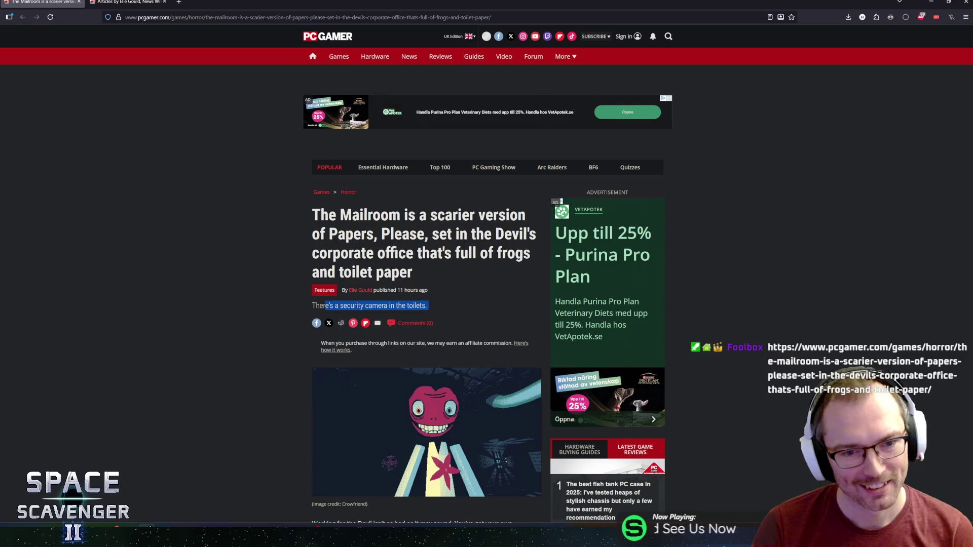
scroll(down, 3)
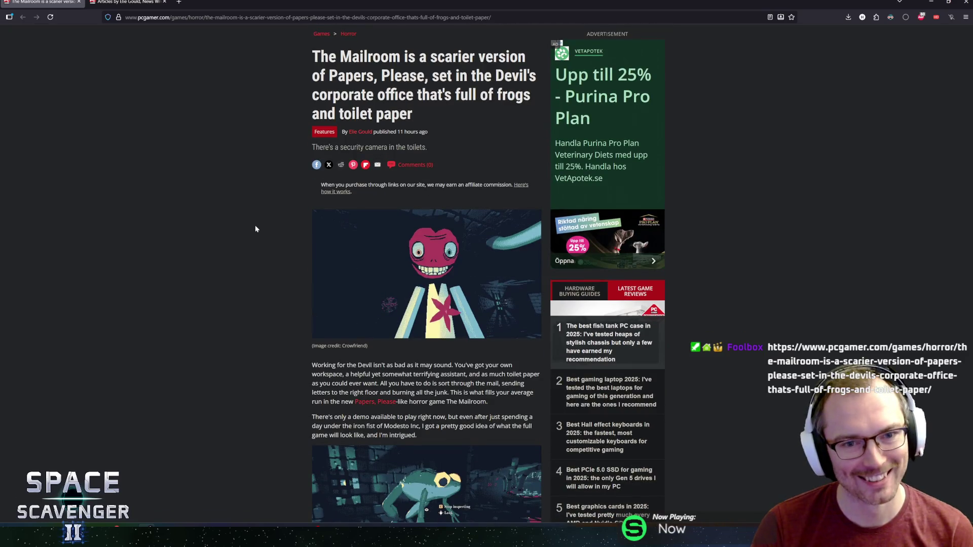
scroll(down, 3)
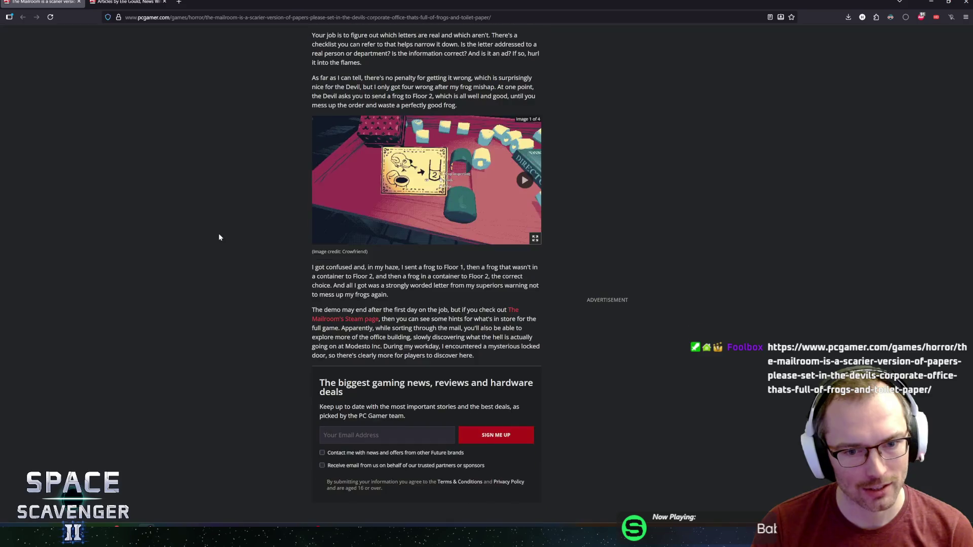
scroll(down, 3)
scroll(down, 3)
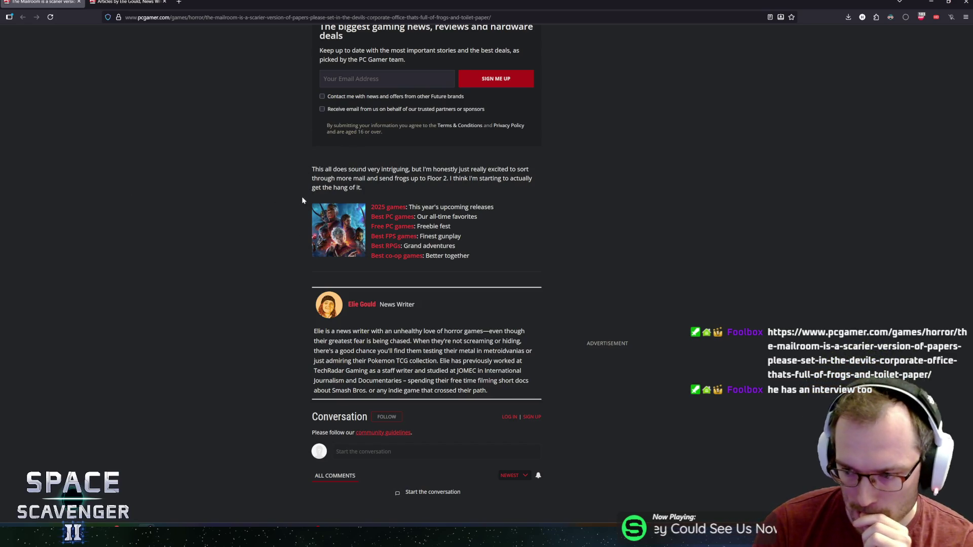
scroll(up, 3)
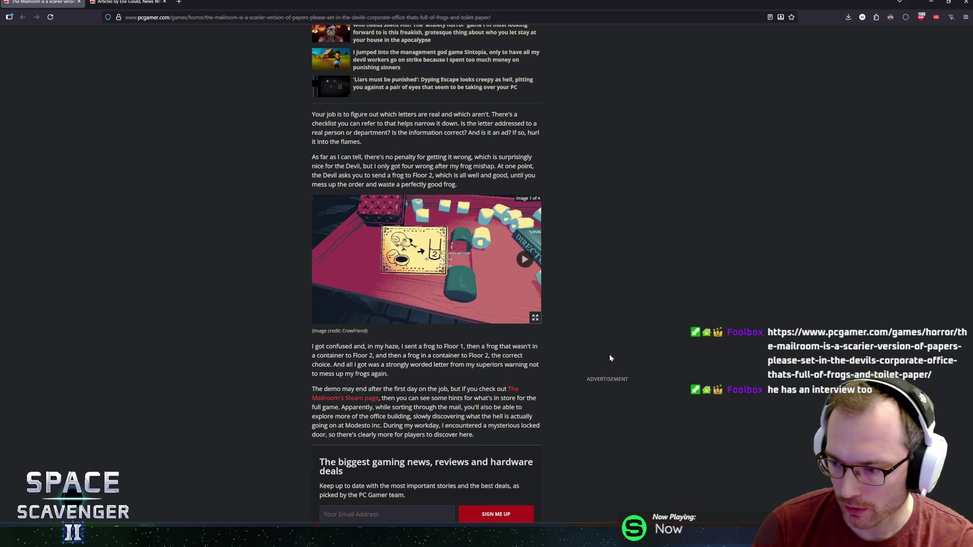
scroll(up, 3)
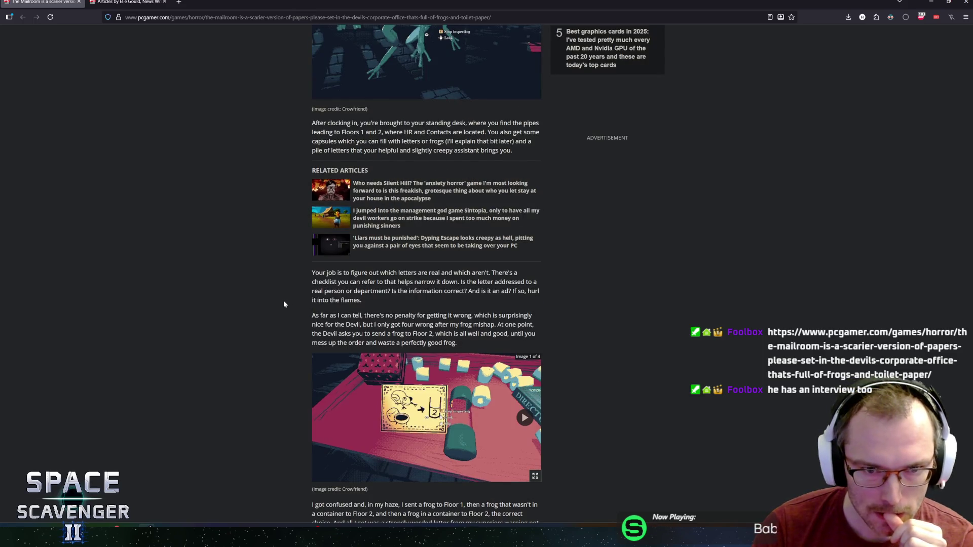
scroll(up, 3)
scroll(down, 3)
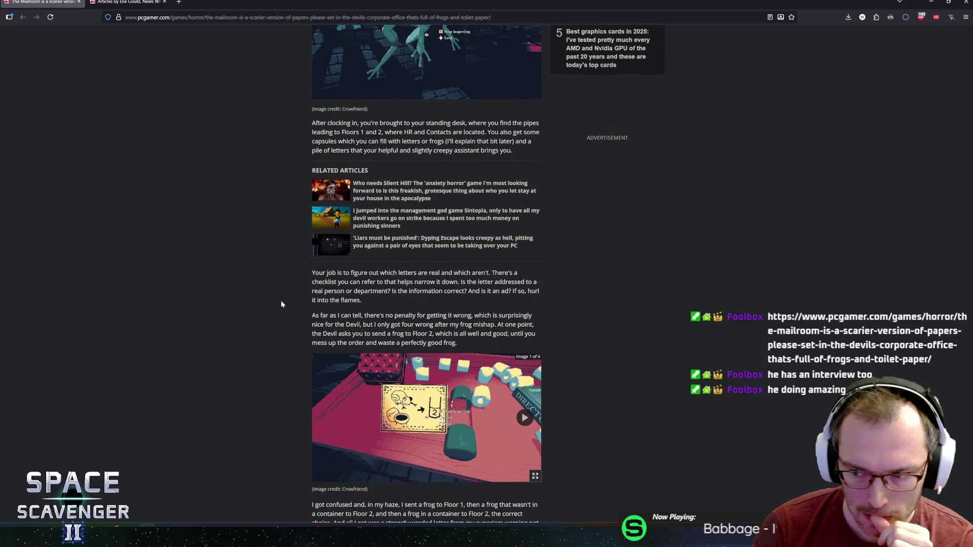
scroll(down, 3)
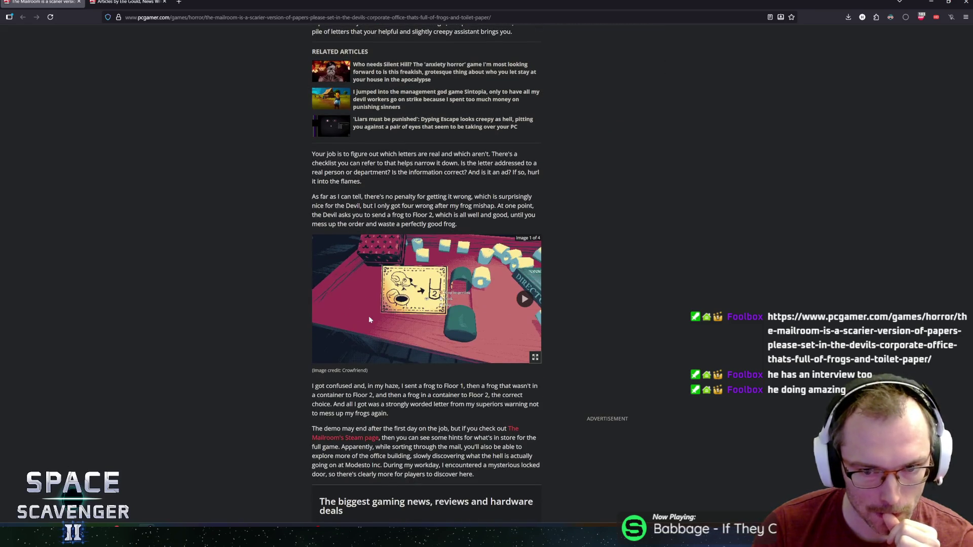
- Advance the article's screenshot gallery to image 4 of 4
click(524, 299)
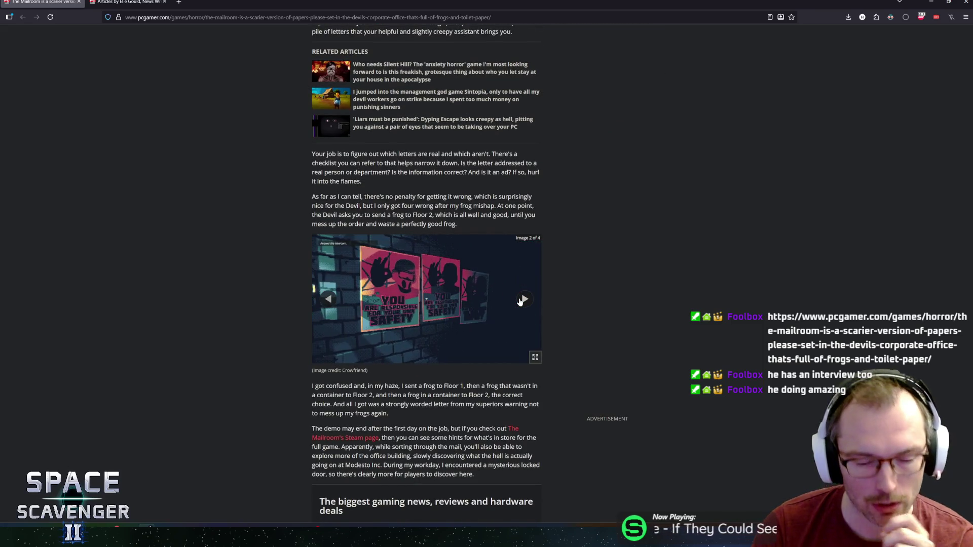
click(517, 303)
click(517, 303)
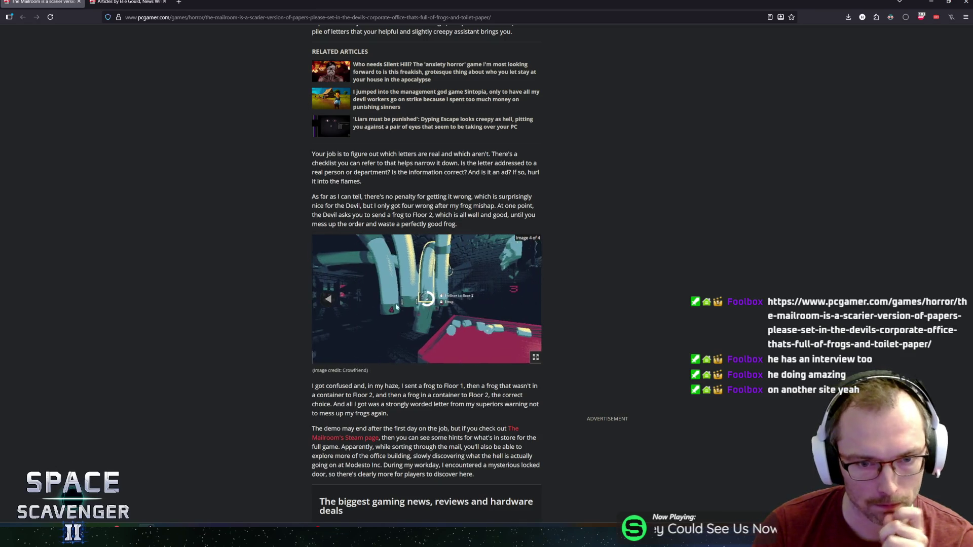
middle_click(297, 284)
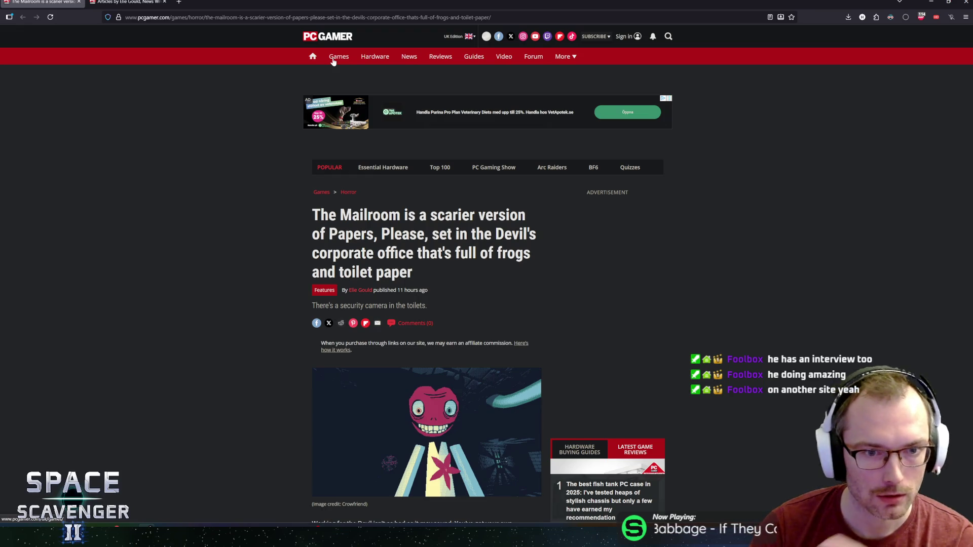
- Open PC Gamer's Games section, scroll through its genre sections, and return to Unity
click(320, 193)
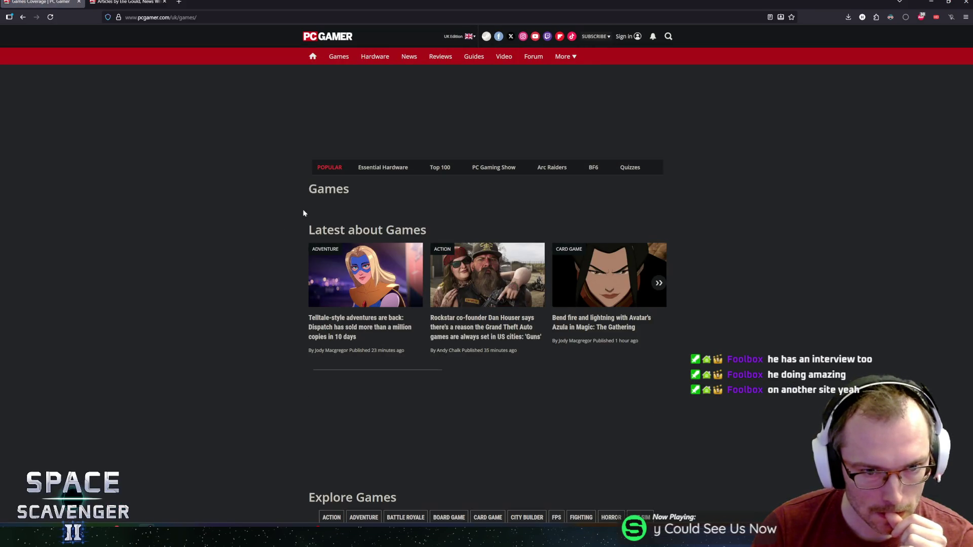
scroll(down, 3)
scroll(down, 3)
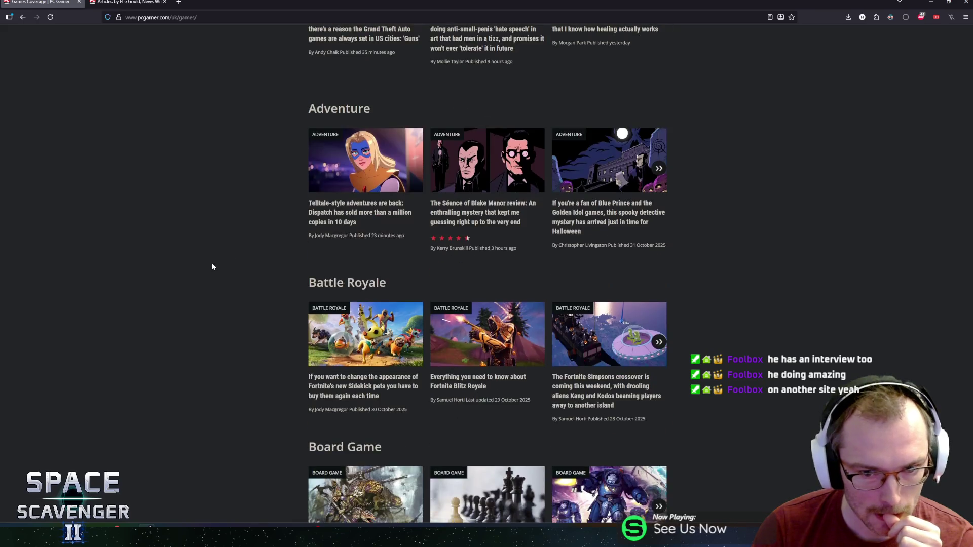
scroll(down, 3)
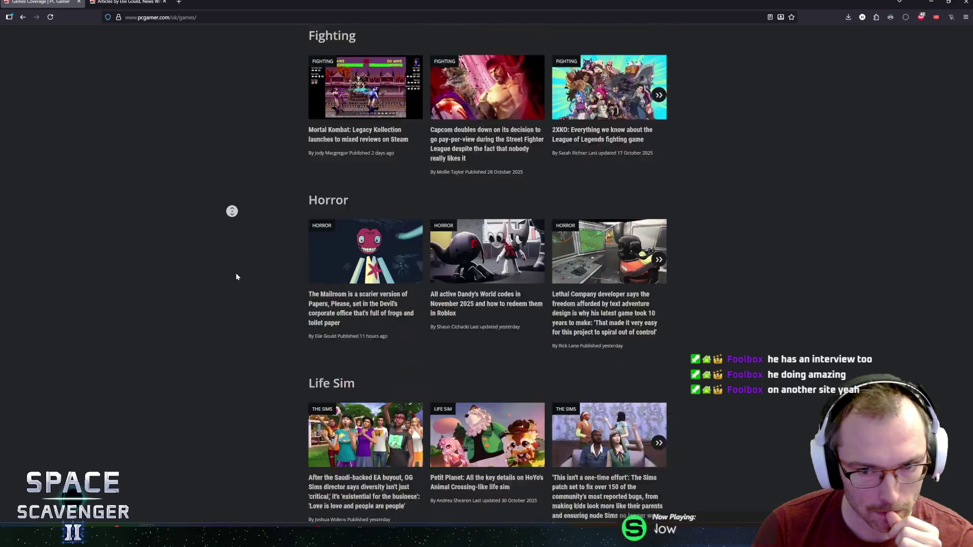
scroll(up, 3)
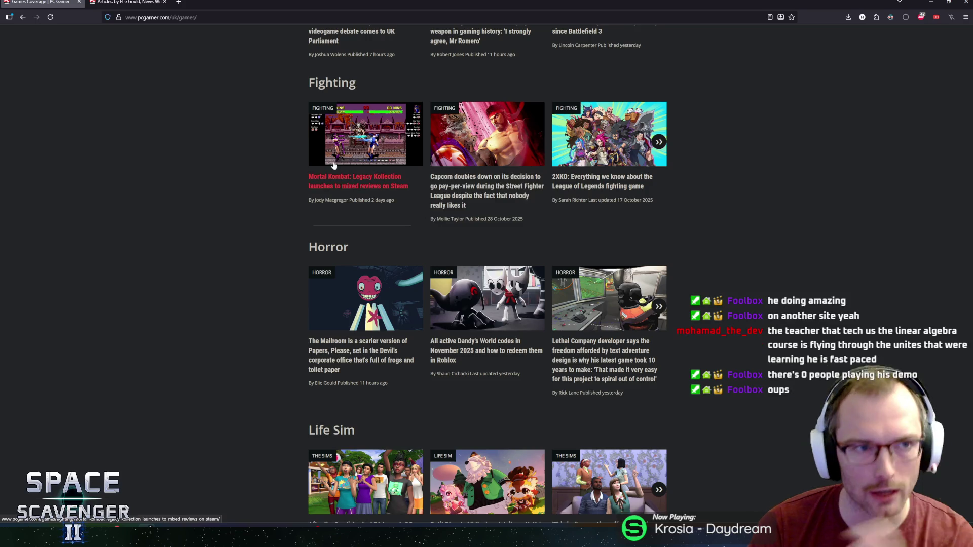
scroll(down, 3)
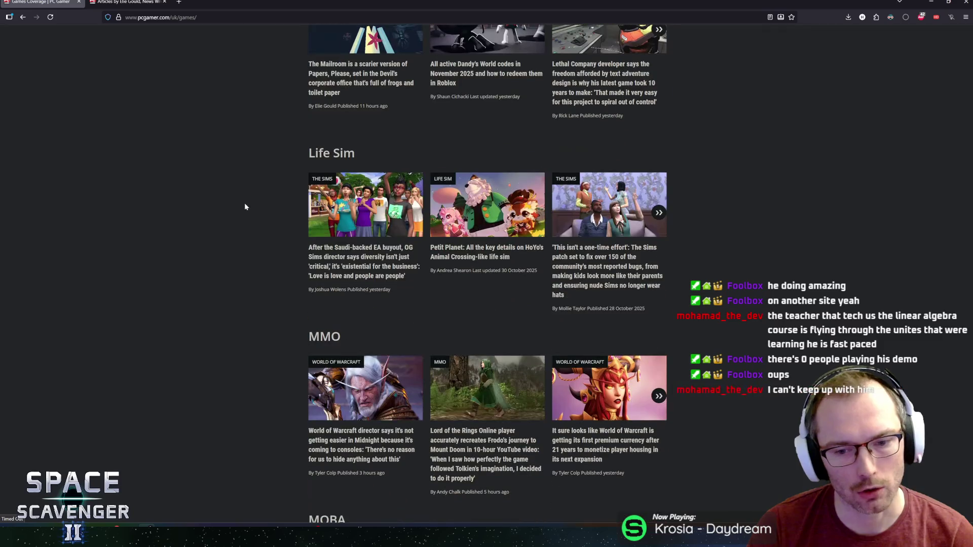
scroll(down, 3)
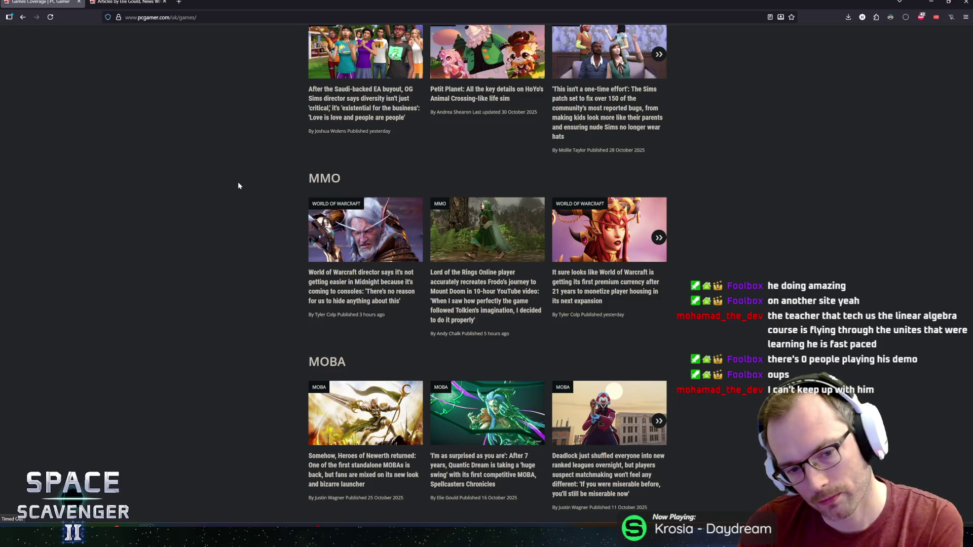
scroll(up, 3)
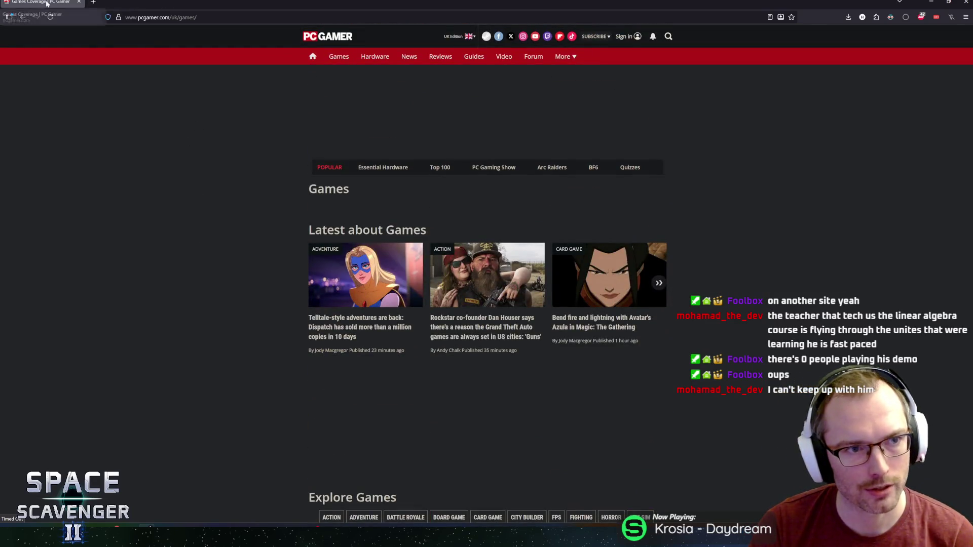
key(alt+Tab)
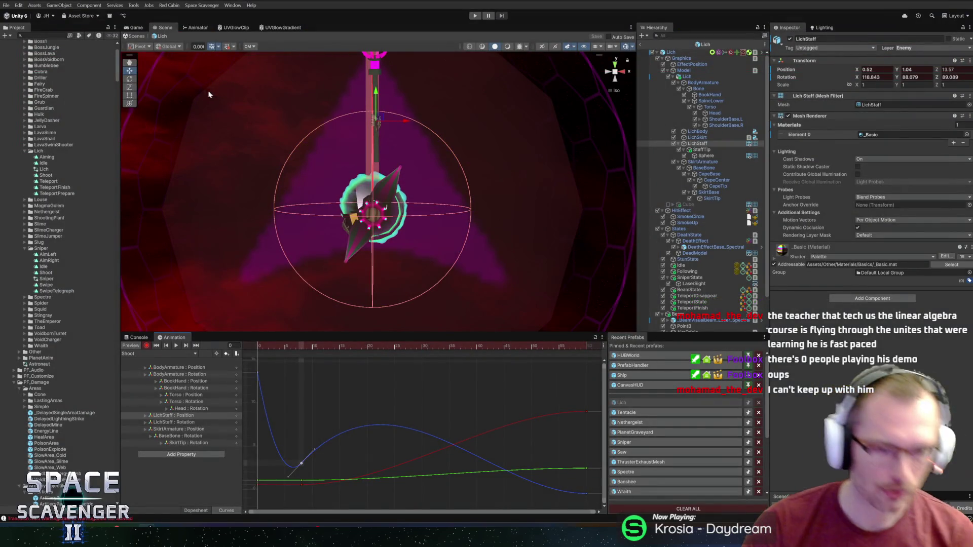
- Preview the Shoot clip's pose at frame 6, then play it from frame 0
click(291, 345)
drag(291, 345, 243, 340)
key(space)
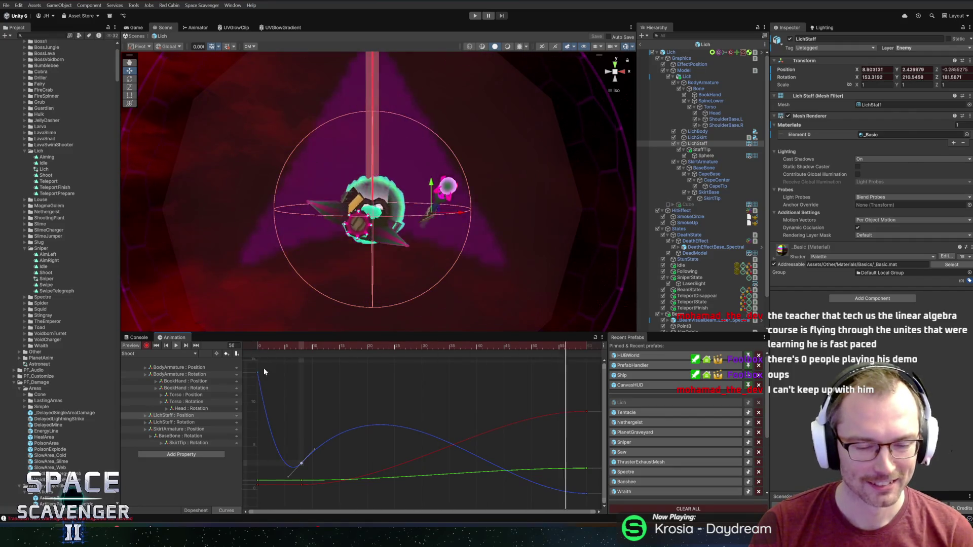
key(space)
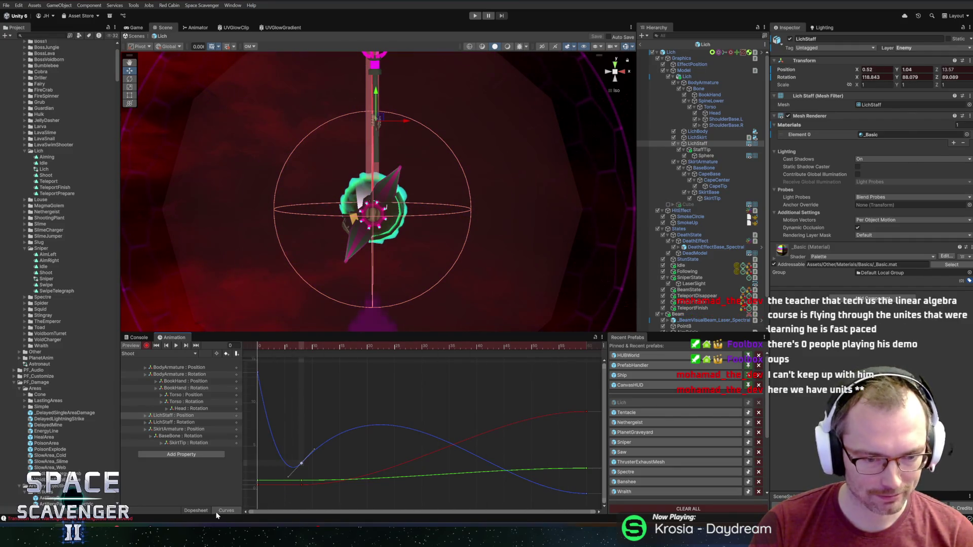
- In Dopesheet view, move the frame-8 key column to frame 10 and replay the clip
click(209, 510)
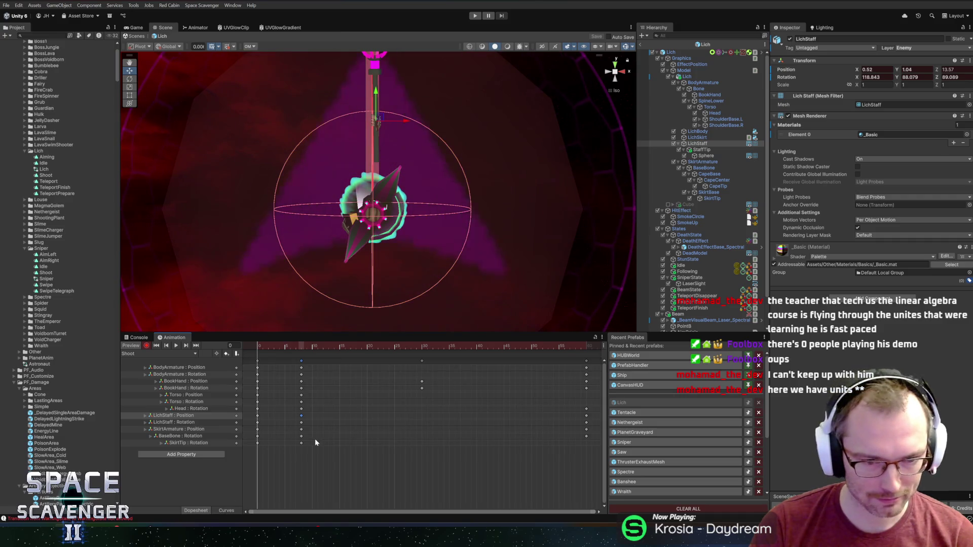
drag(301, 360, 313, 364)
key(space)
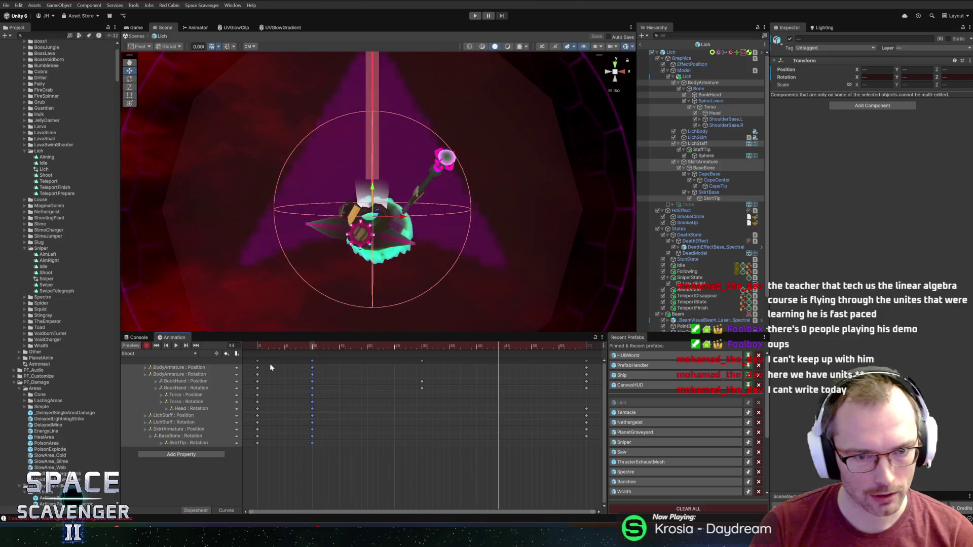
click(150, 353)
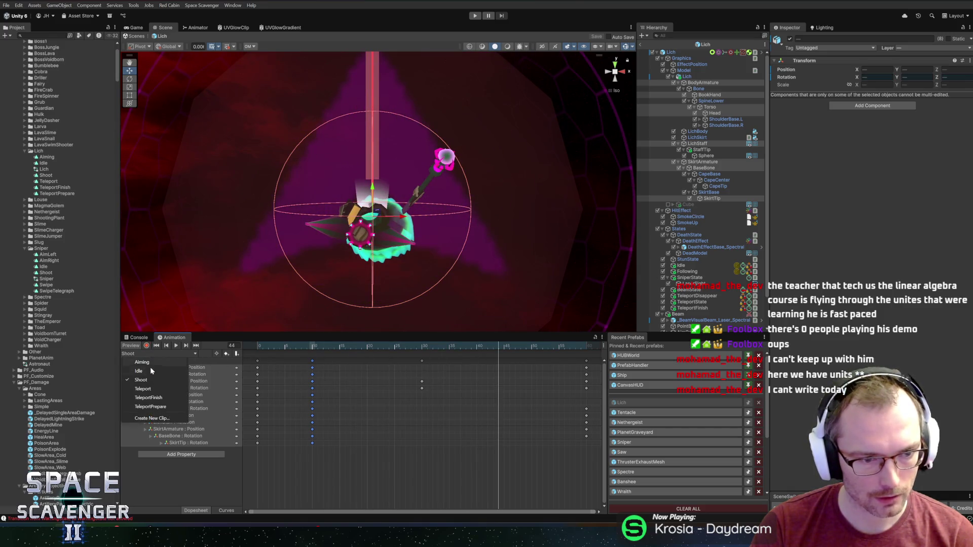
- Open the TeleportPrepare clip and delete its placeholder Cube and Staff tracks
click(149, 408)
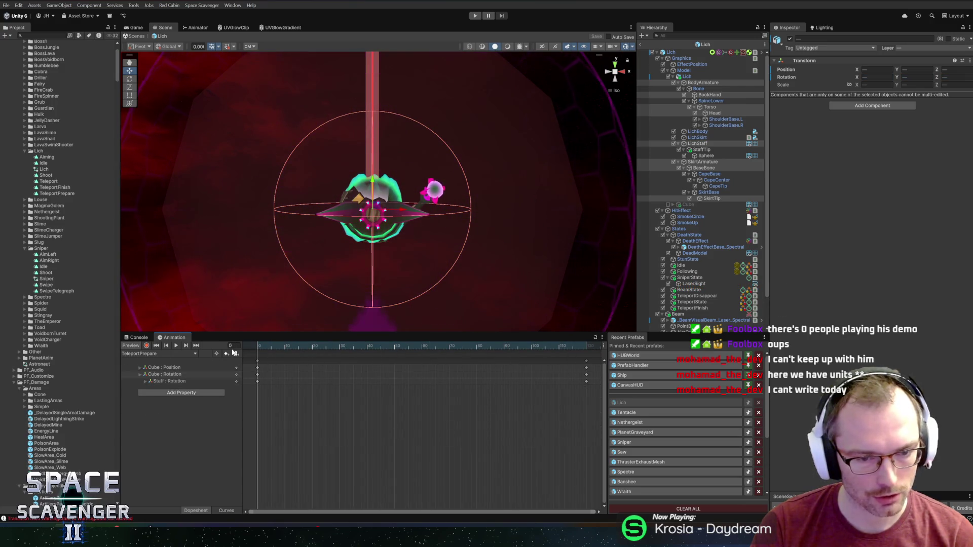
drag(256, 210, 395, 282)
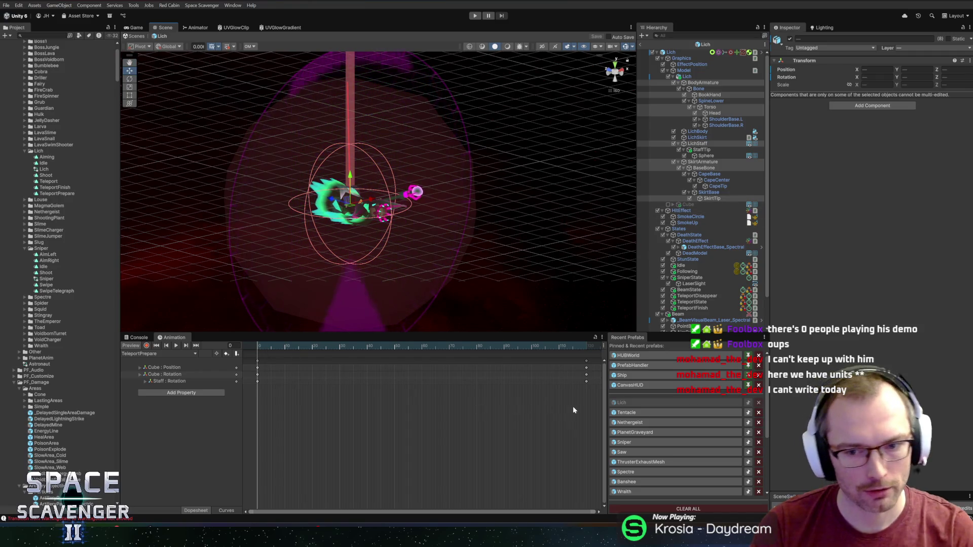
drag(584, 379, 245, 354)
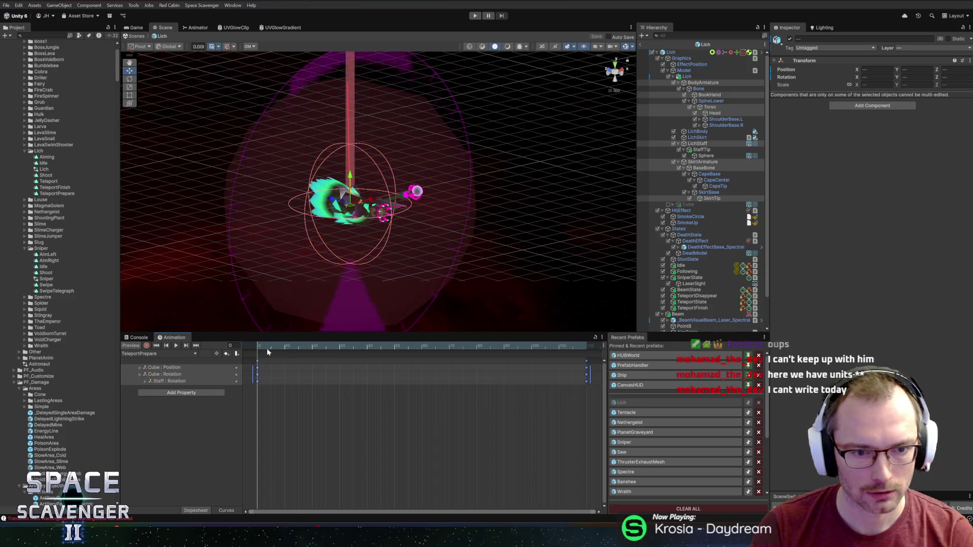
key(Delete)
- Move the playhead to frame 120, turn on recording, and select the Lich object
drag(258, 344, 584, 345)
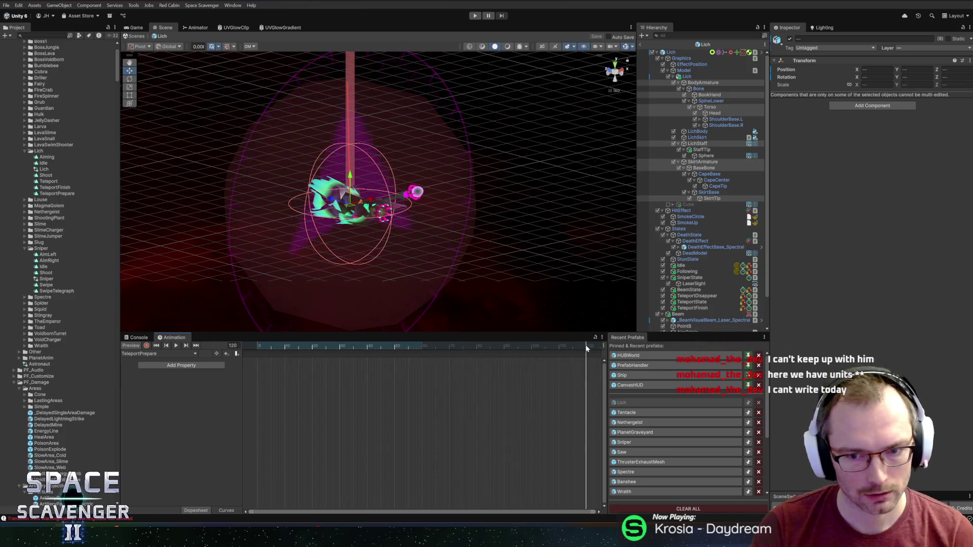
click(146, 345)
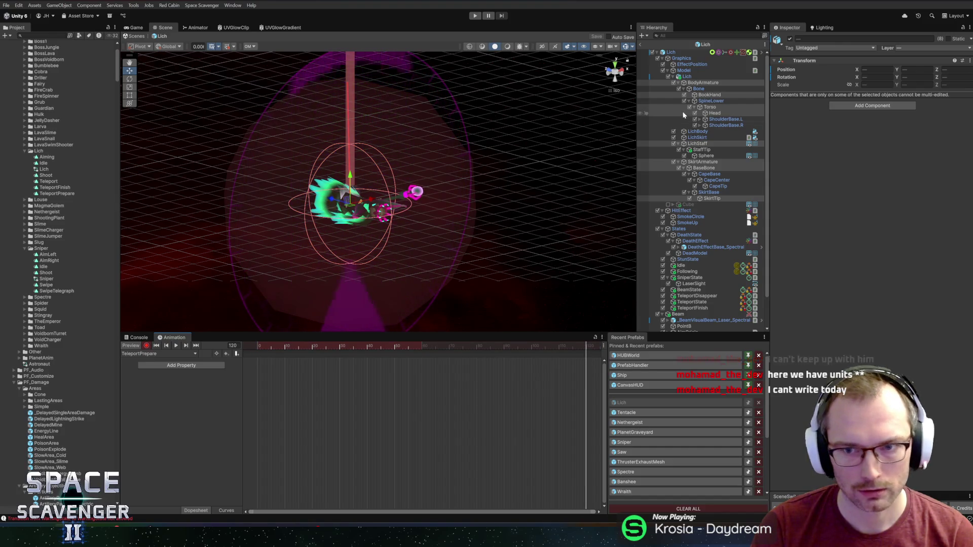
click(696, 83)
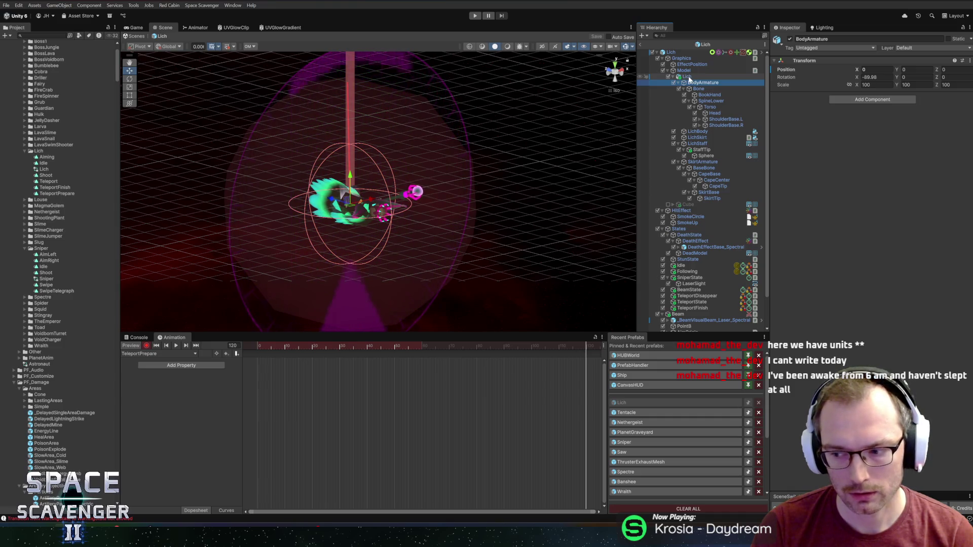
click(688, 77)
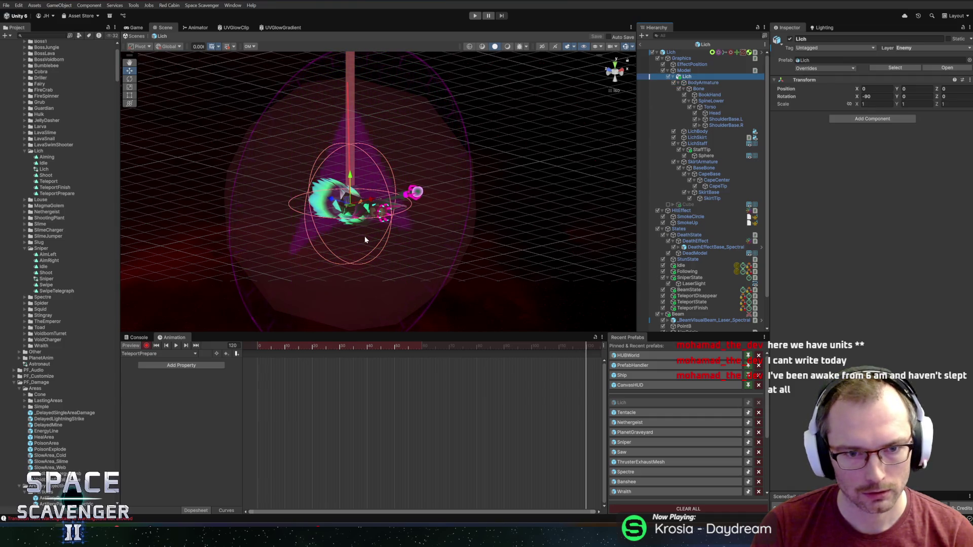
- Key the Lich's sideways end position at frame 120, try a rotation, and preview at frame 31
drag(330, 201, 332, 151)
key(e)
drag(404, 148, 399, 158)
drag(426, 346, 589, 347)
- Remove the trial Lich rotation keys and recheck the sideways movement at frame 42
key(Delete)
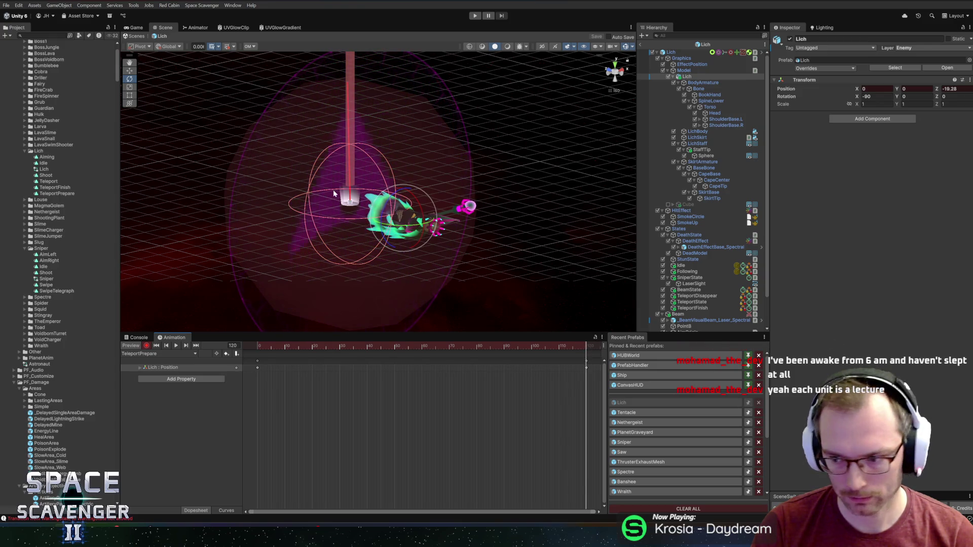
drag(330, 157, 367, 237)
drag(370, 346, 588, 346)
key(ctrl+z)
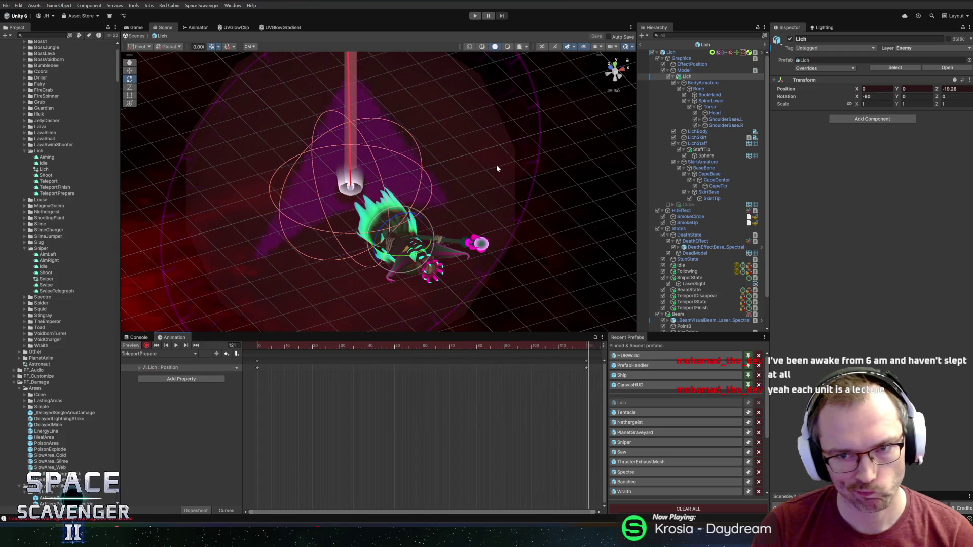
- Key a trial Z spin on the Model, preview it, and return to the clip's last frame
click(691, 69)
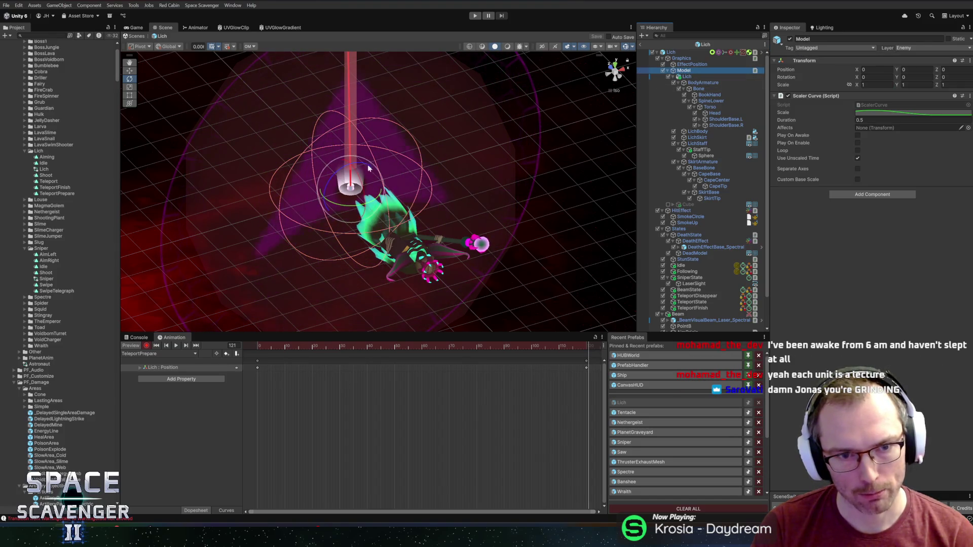
drag(327, 181, 372, 169)
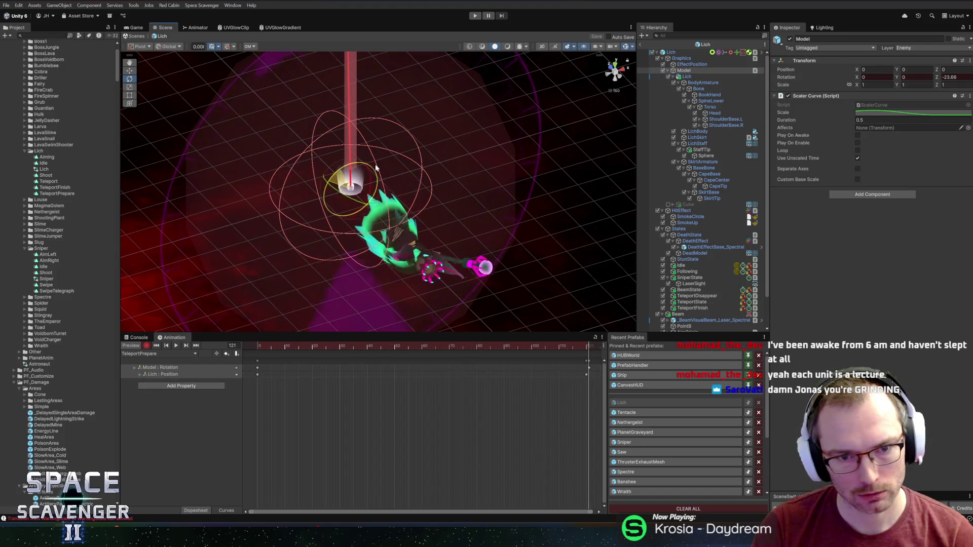
drag(407, 339, 585, 353)
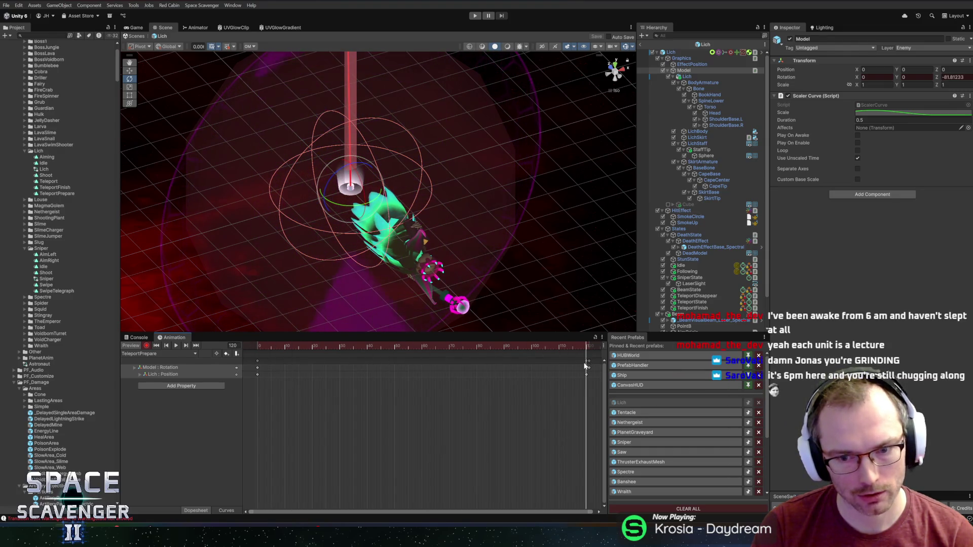
click(586, 364)
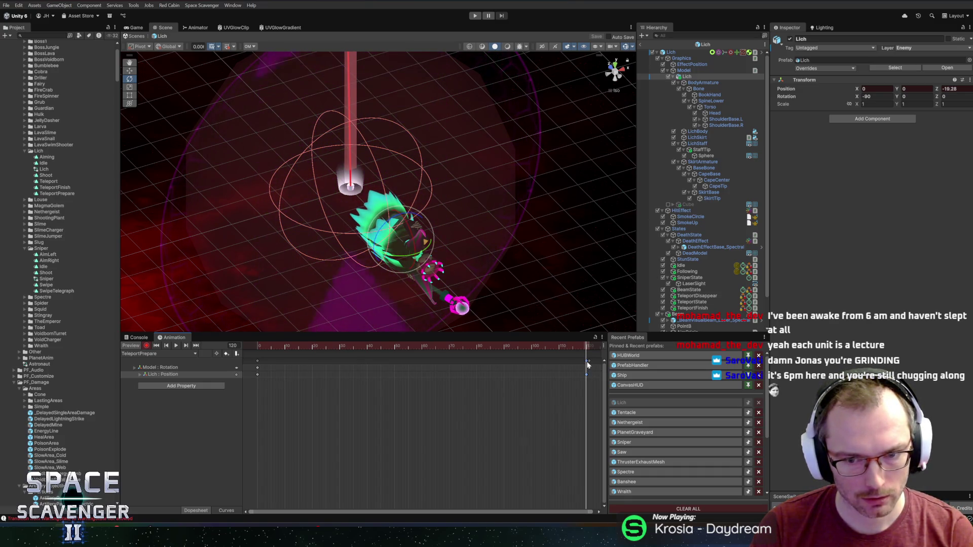
drag(587, 364, 588, 363)
key(ctrl+z)
key(ctrl+z)
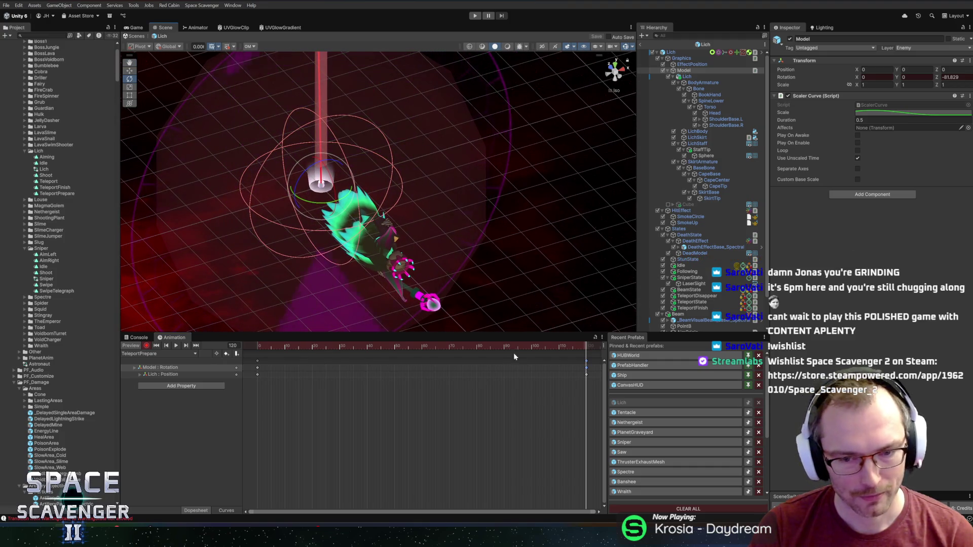
click(282, 345)
key(period)
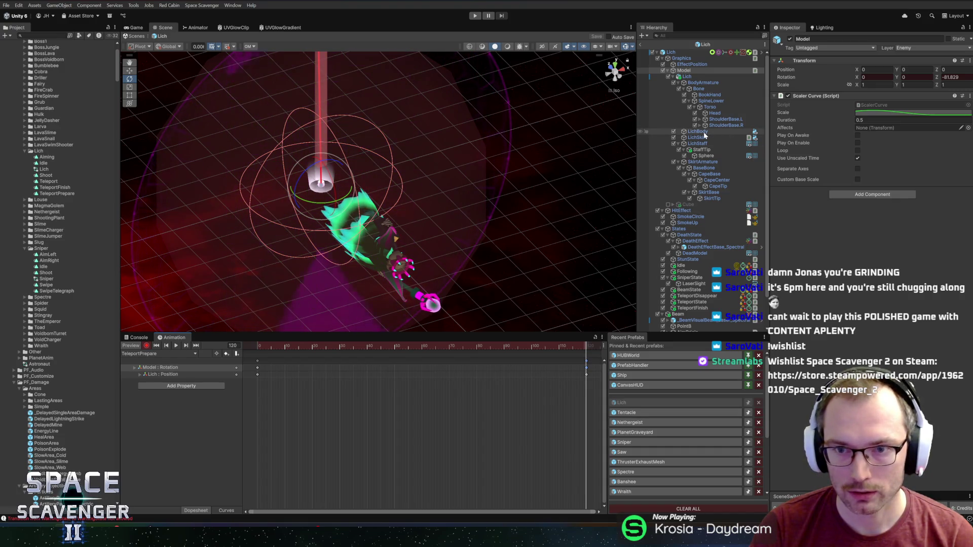
- Set the Model's Z rotation to -720 at the last frame and tilt the Lich upright
drag(300, 177, 843, 95)
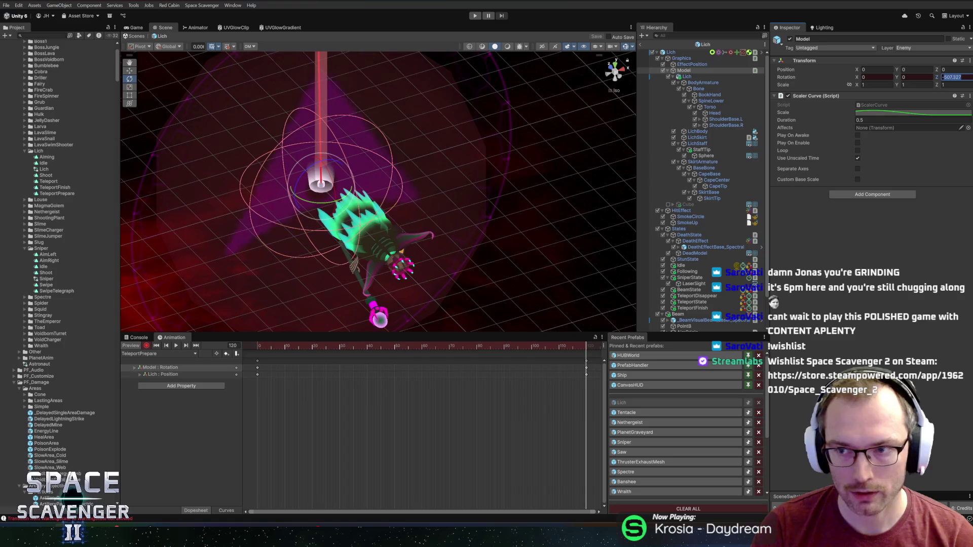
text(-720)
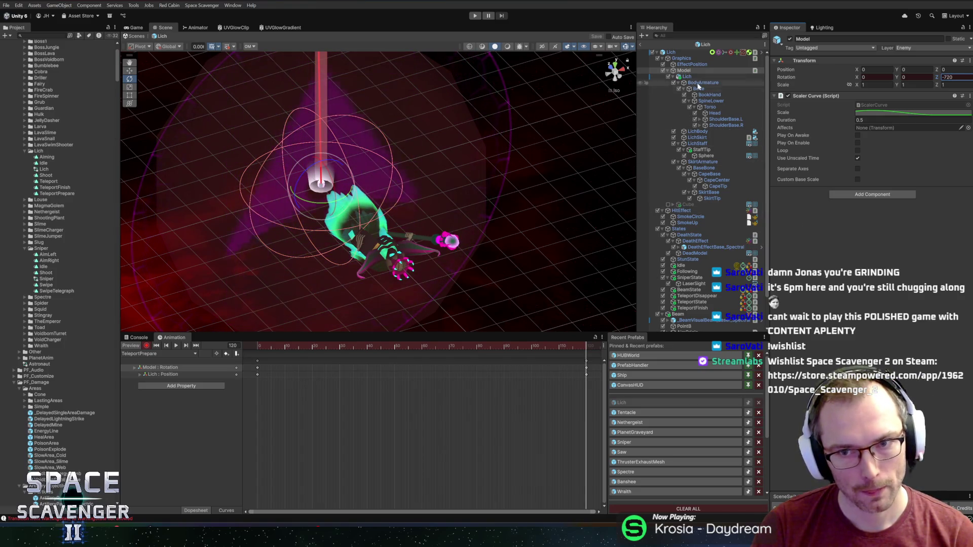
click(370, 233)
drag(402, 243, 380, 138)
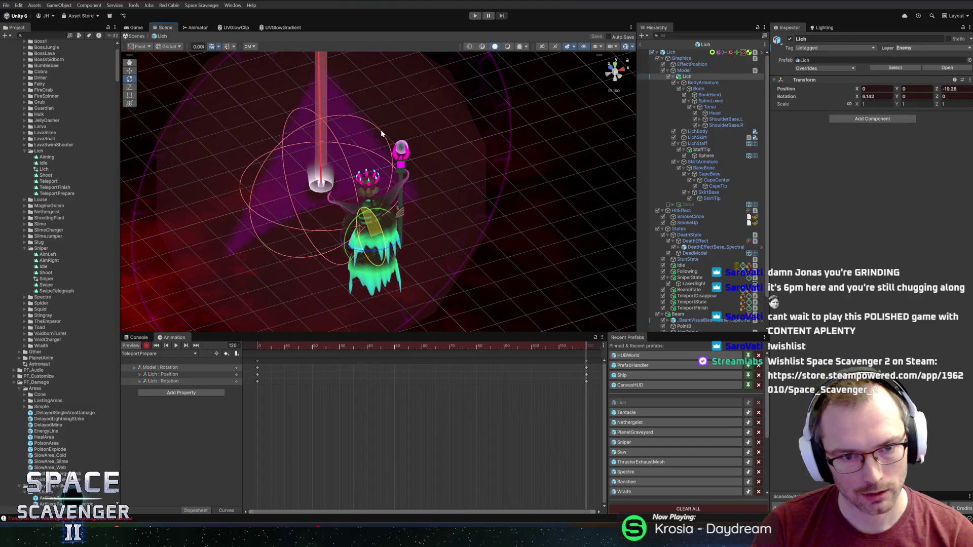
- Preview the spin, then delete the unwanted Lich : Rotation track
drag(320, 345, 432, 377)
key(comma)
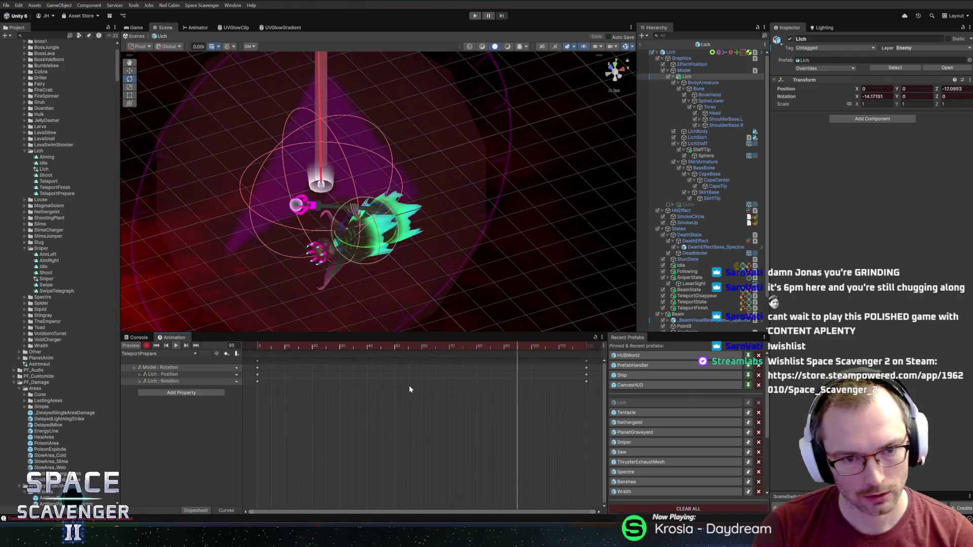
key(space)
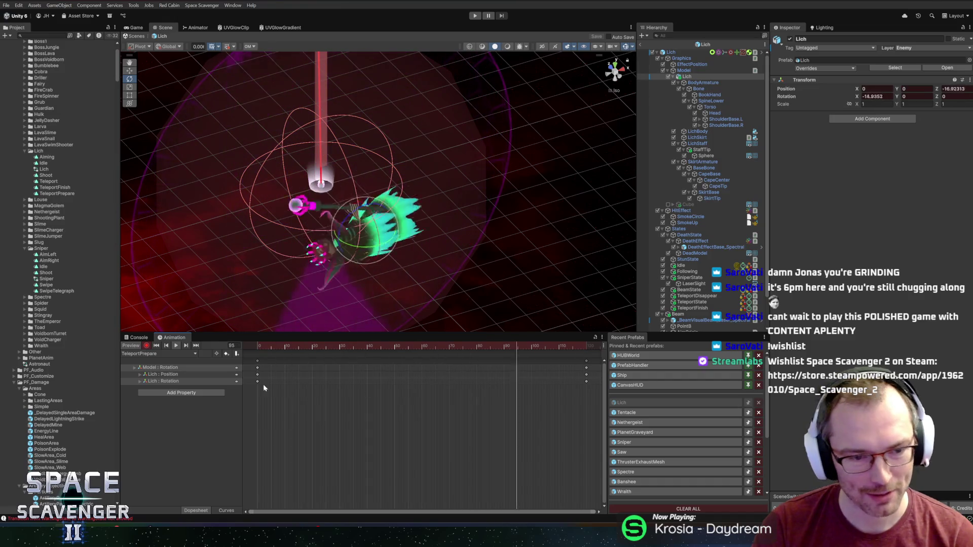
click(176, 381)
key(Delete)
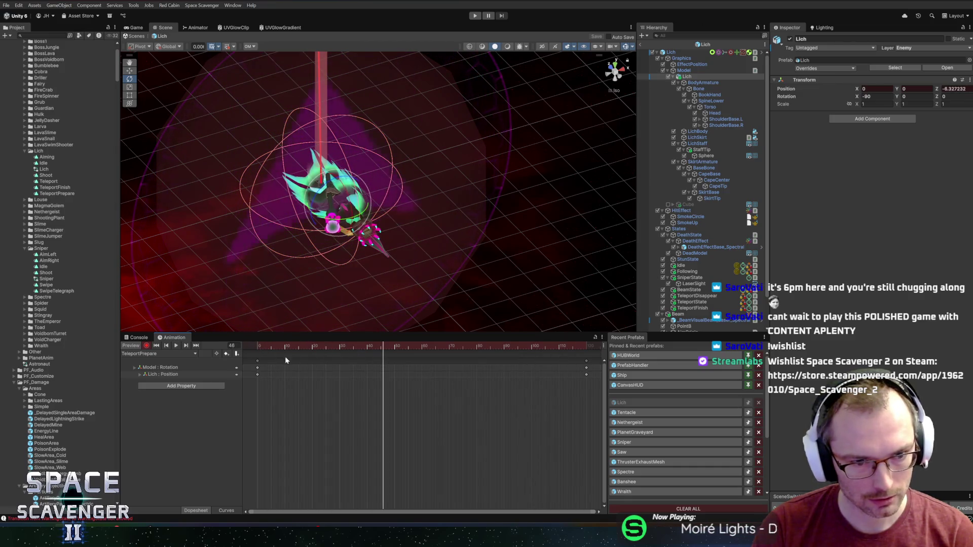
- Inspect the Model : Rotation curve in the Curves view, play it, and turn Record off
click(226, 511)
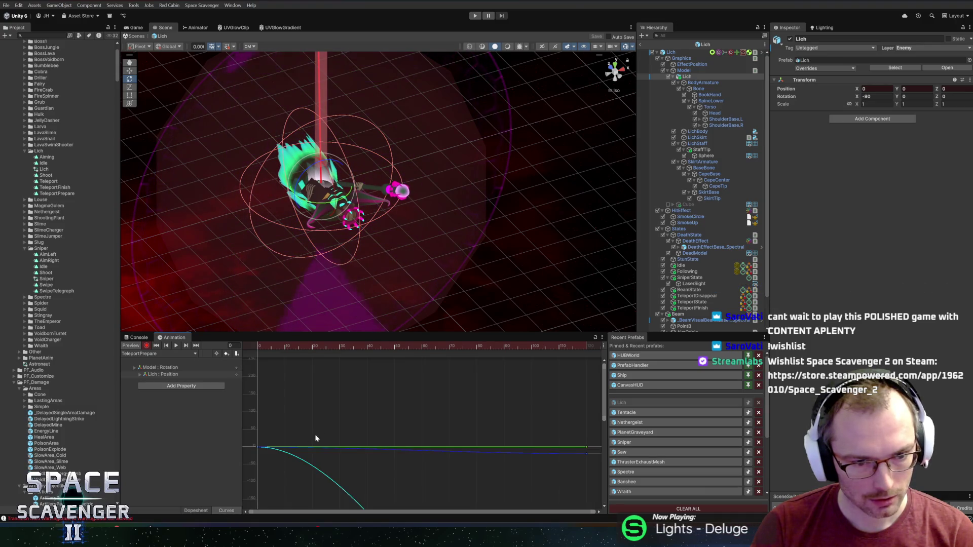
click(168, 367)
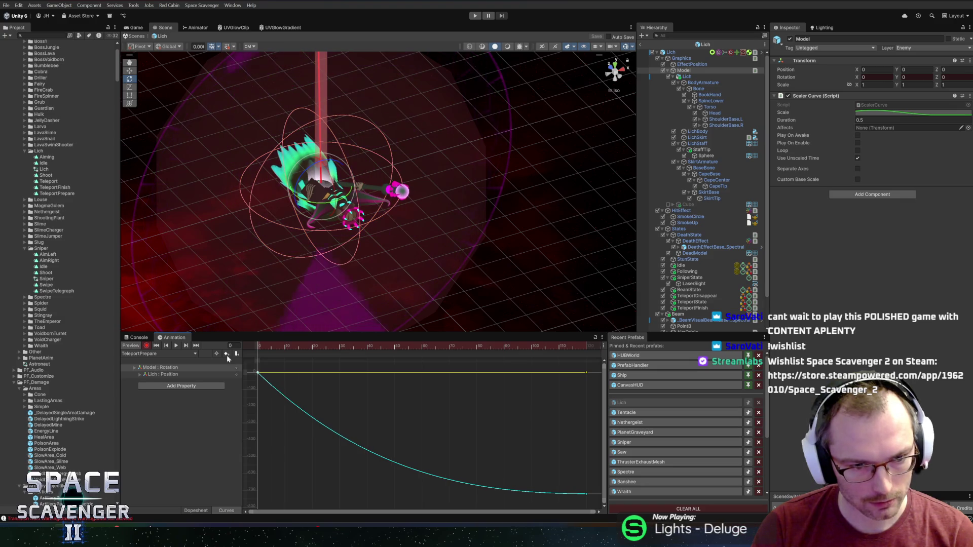
key(space)
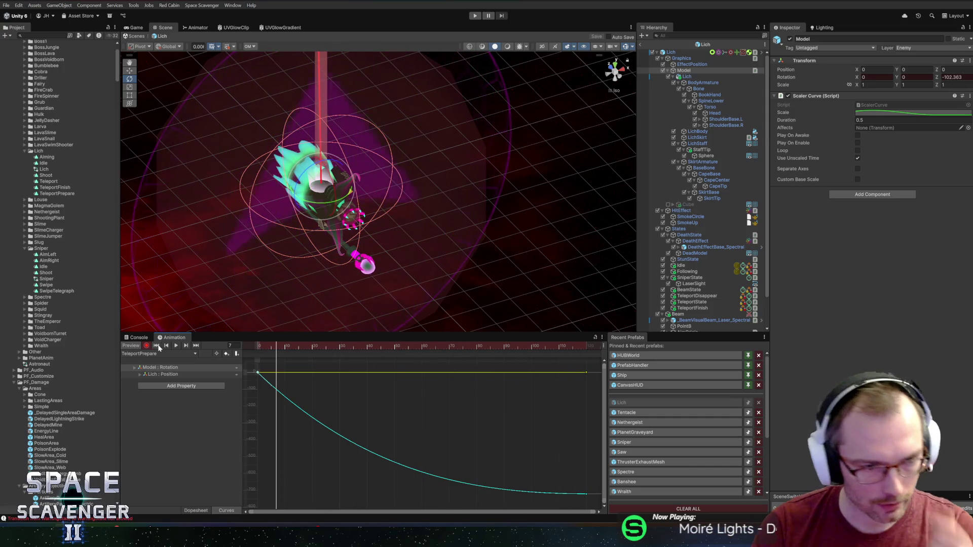
click(146, 345)
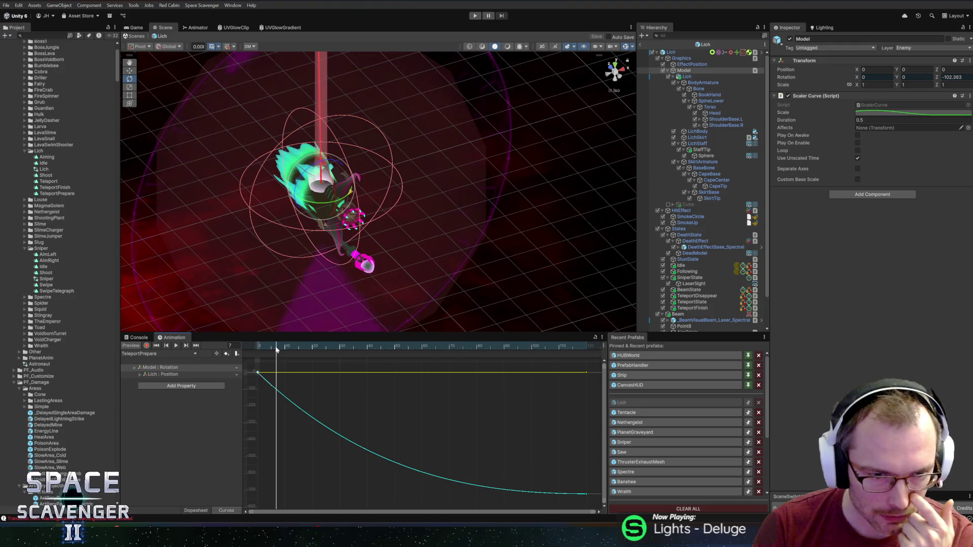
- Back in the Dopesheet, play the spin and scrub to the final frame 120
click(200, 511)
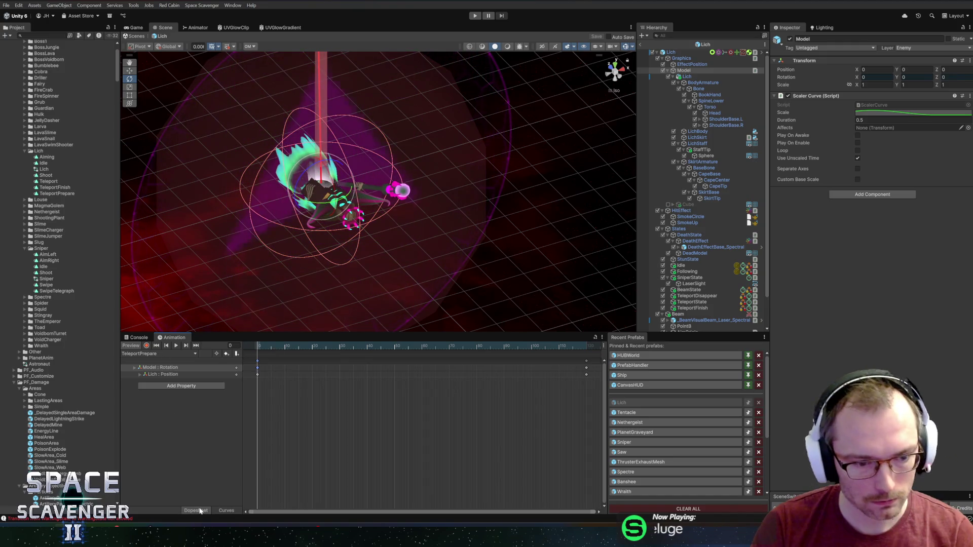
key(comma)
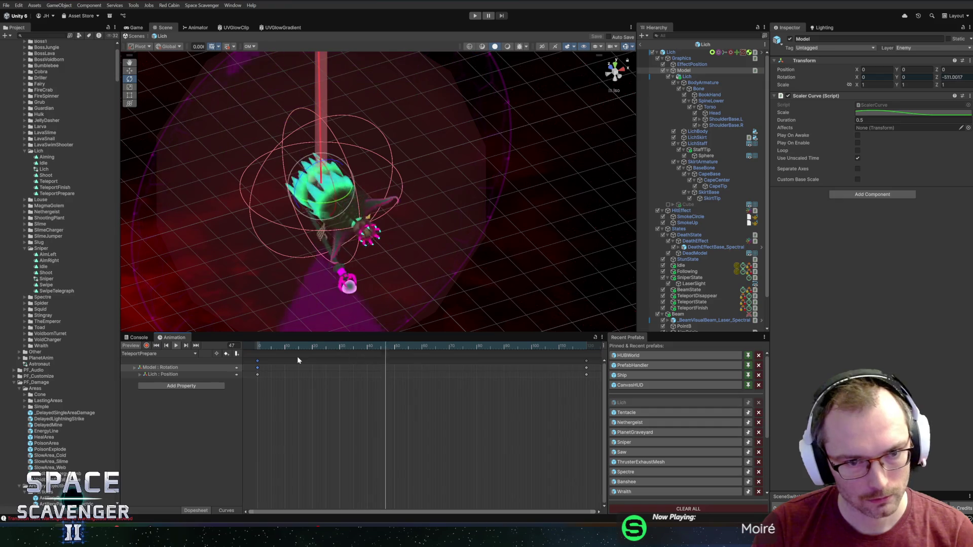
key(space)
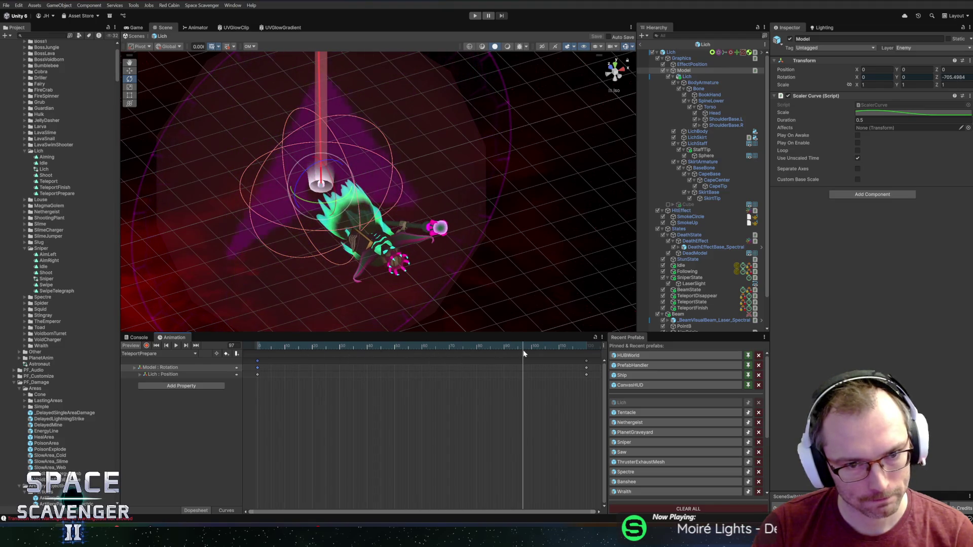
drag(511, 355, 589, 359)
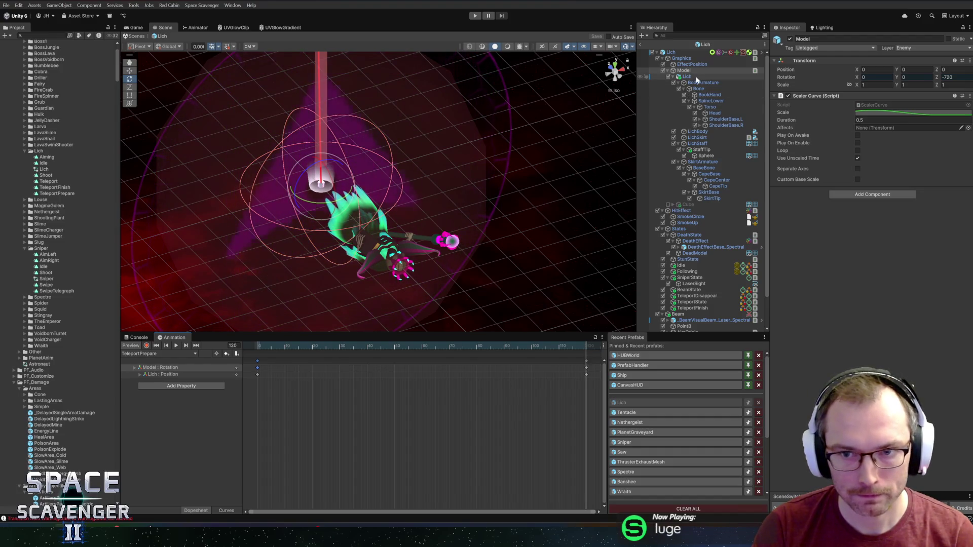
- Key forward-tilt rotations for the BodyArmature and the Head bone
click(699, 82)
drag(386, 228, 376, 201)
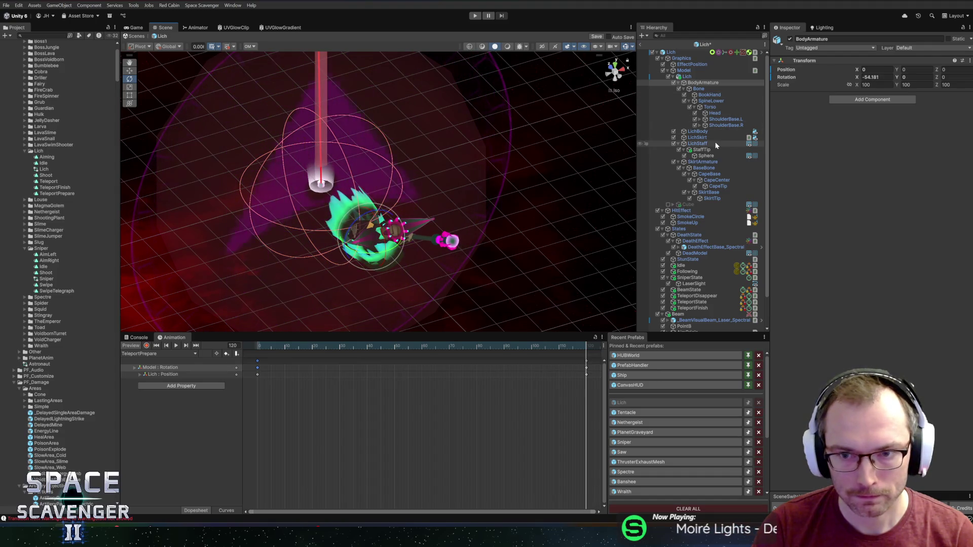
key(ctrl+z)
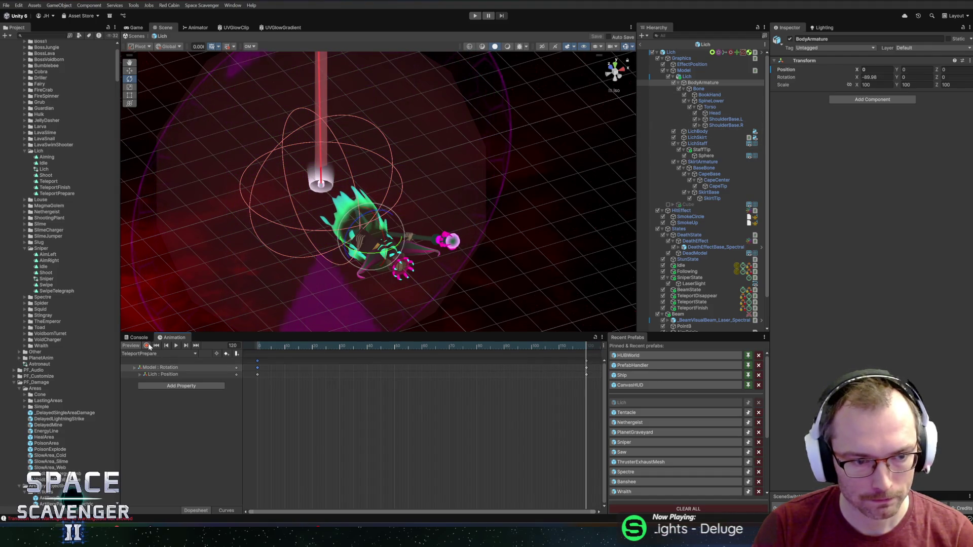
drag(385, 228, 369, 199)
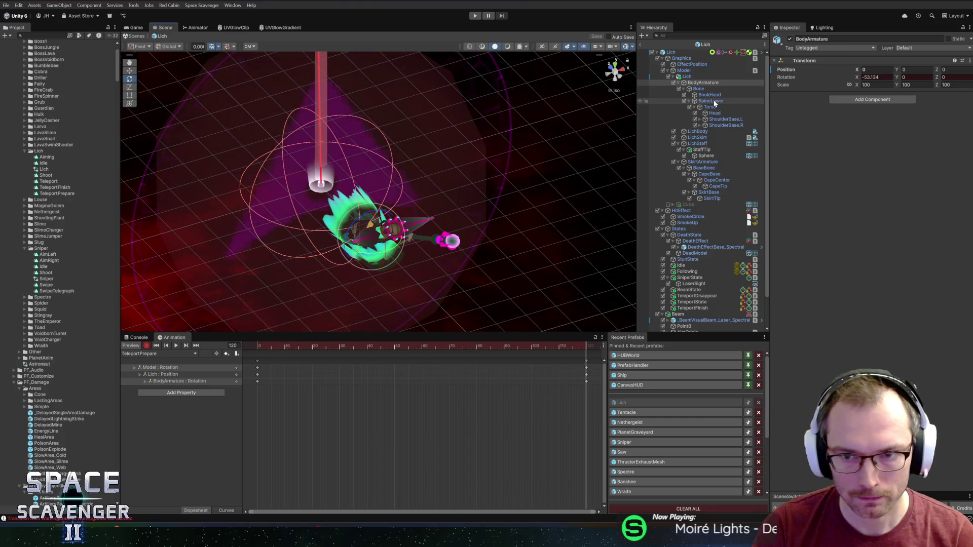
click(715, 113)
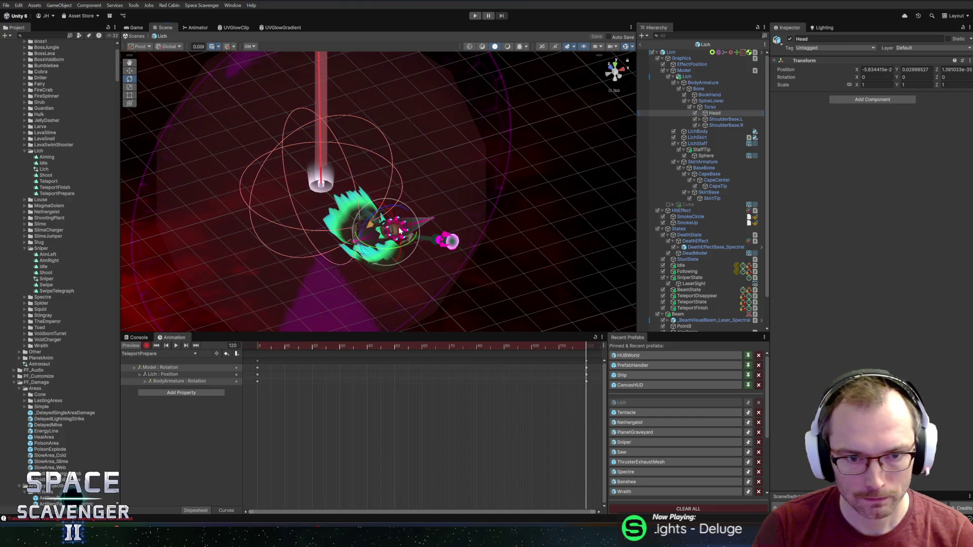
drag(388, 207, 386, 187)
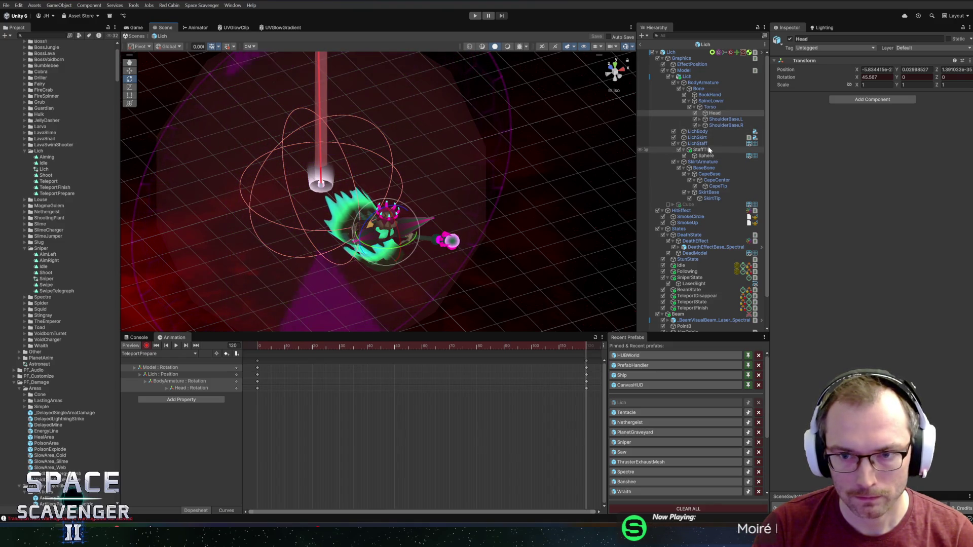
- Key a swing rotation on the SkirtBase, viewing the Lich from the front
click(702, 162)
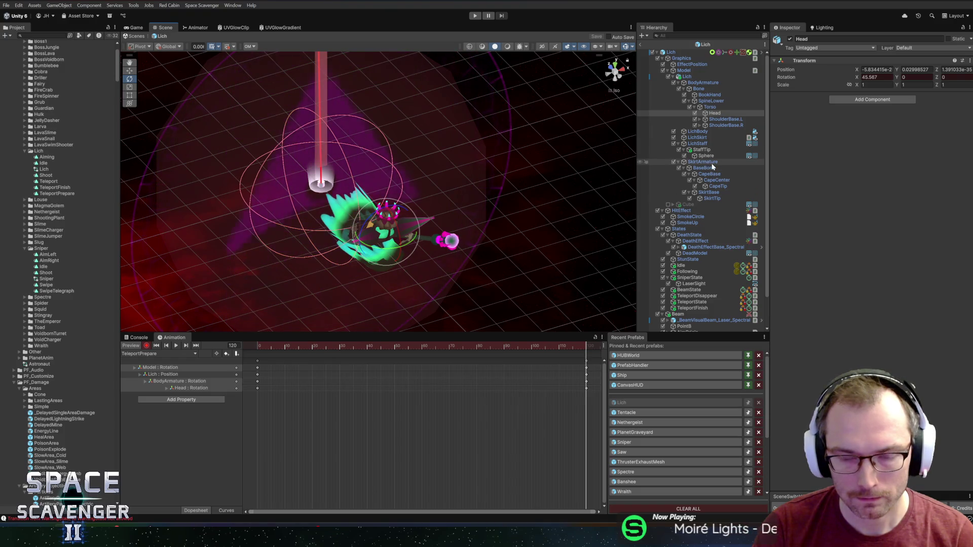
drag(398, 213, 393, 159)
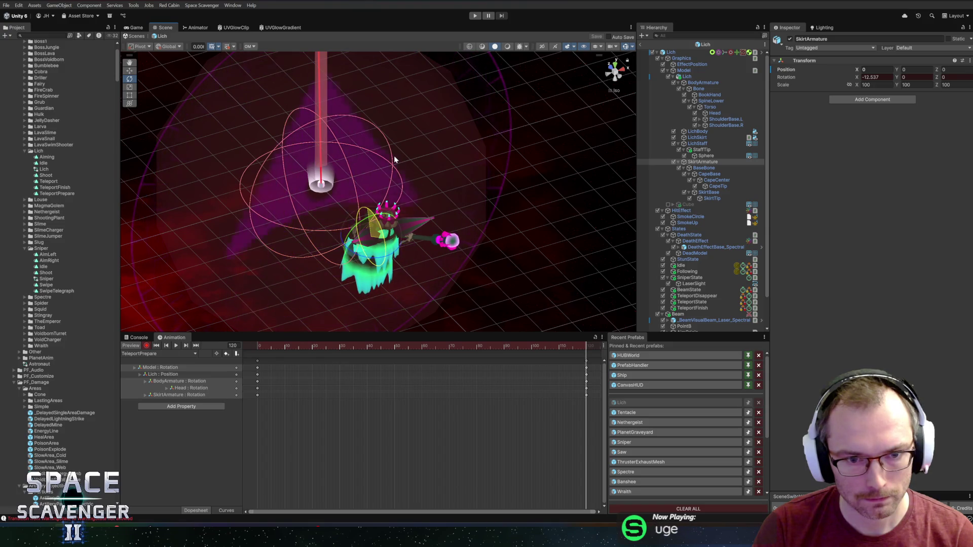
key(ctrl+z)
drag(620, 263, 607, 182)
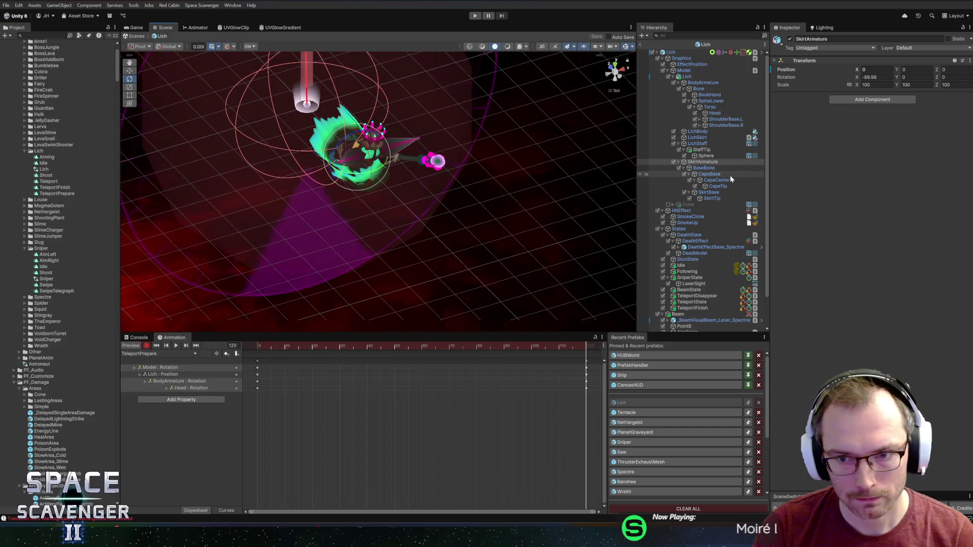
drag(406, 186, 540, 136)
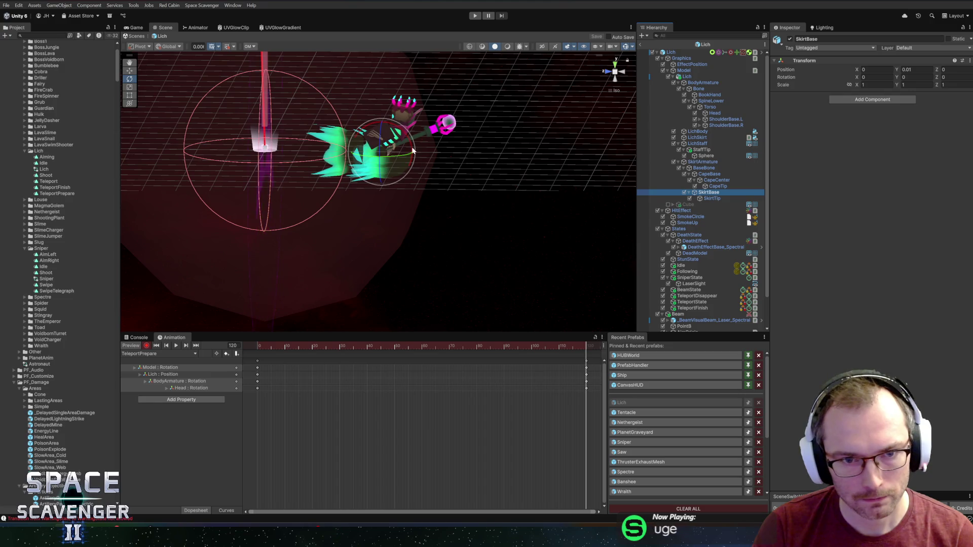
drag(412, 150, 401, 123)
drag(380, 76, 417, 111)
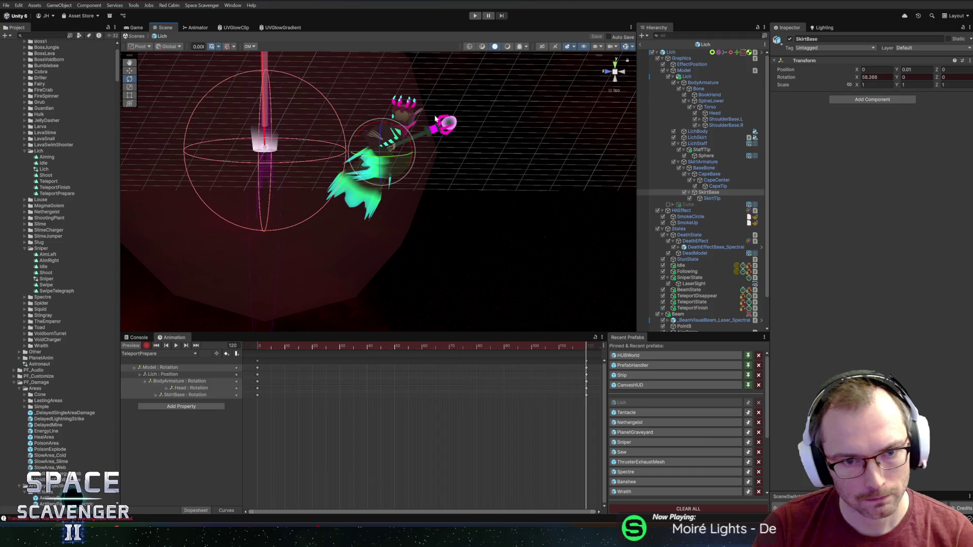
drag(456, 189, 323, 173)
- Select the BookHand bone and switch between Move and Rotate gizmos to pose it
click(709, 95)
key(w)
key(e)
key(w)
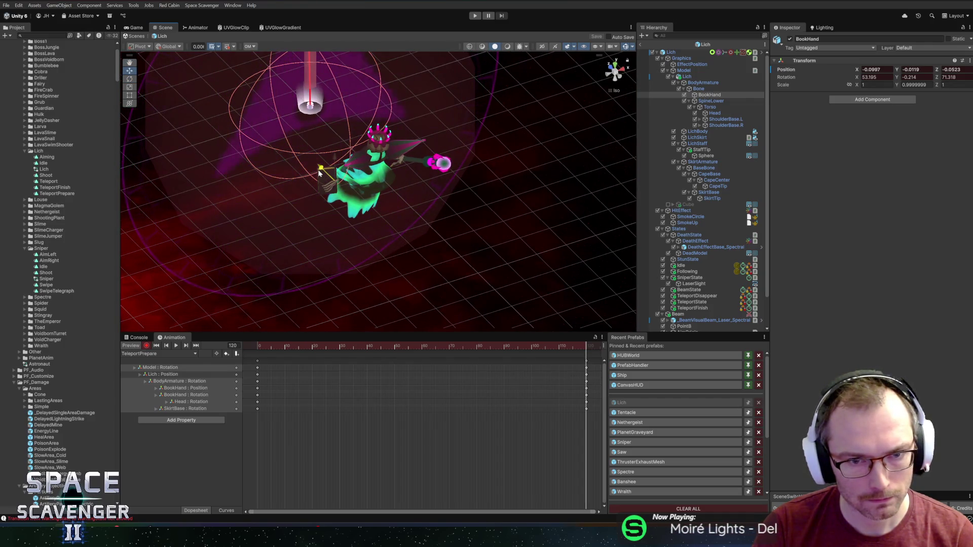